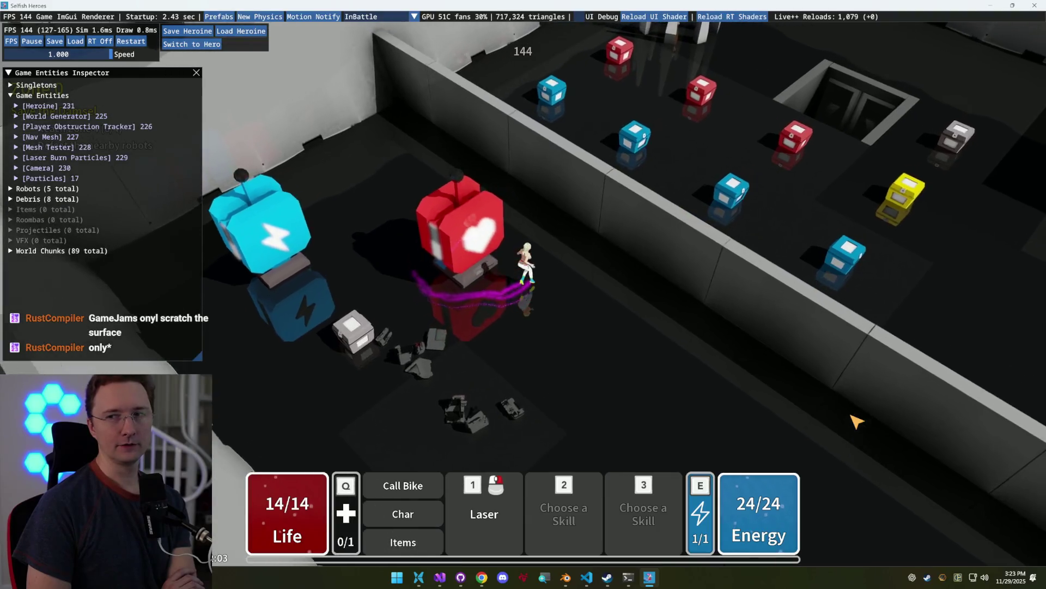
pyautogui.press('d')
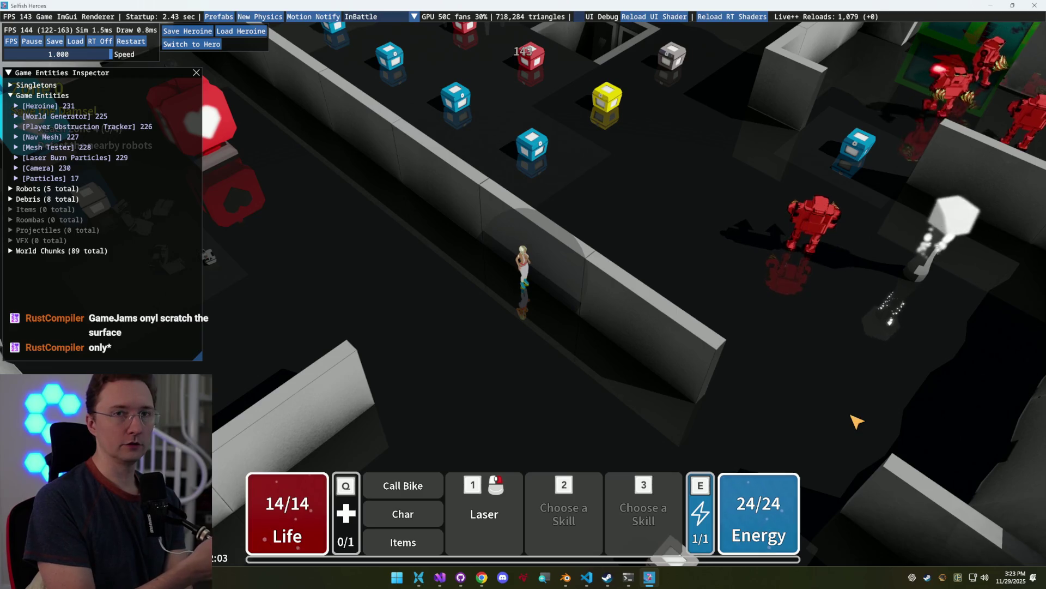
# Run the heroine right, left, up and down around the level with WASD
pyautogui.press('a')
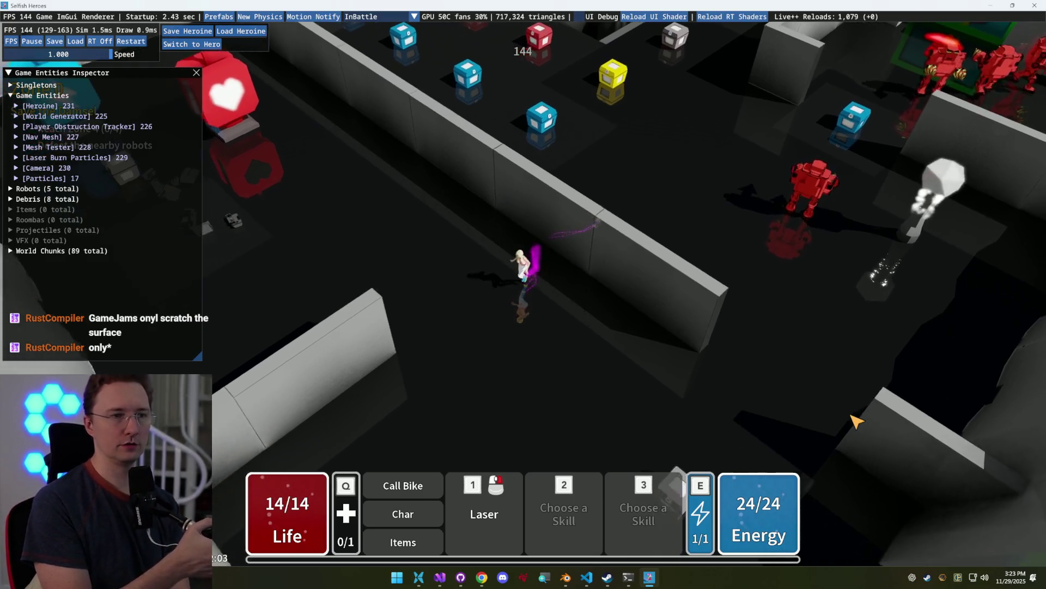
pyautogui.press('w')
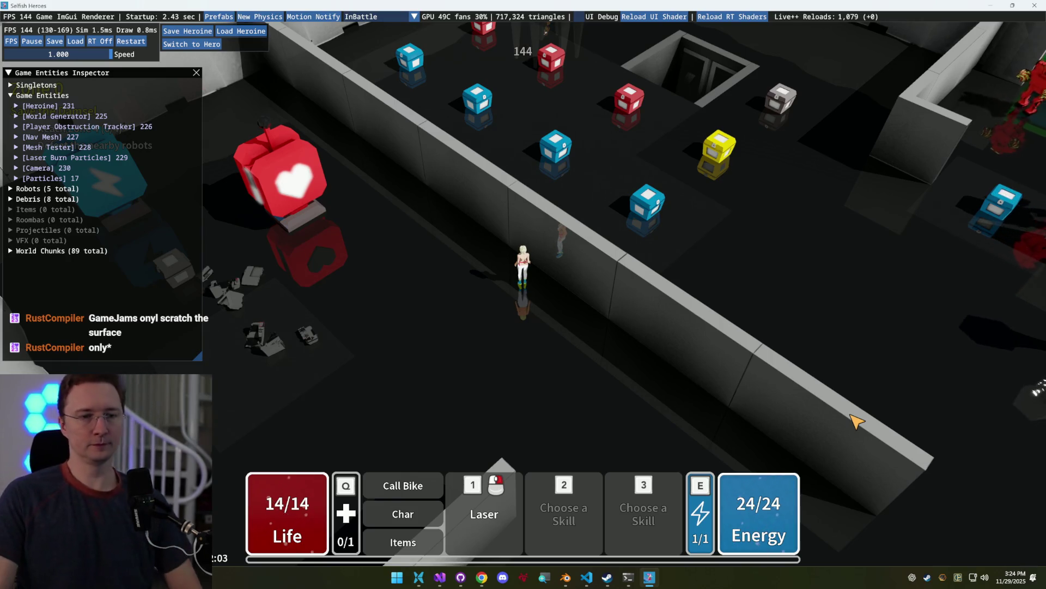
pyautogui.press('s')
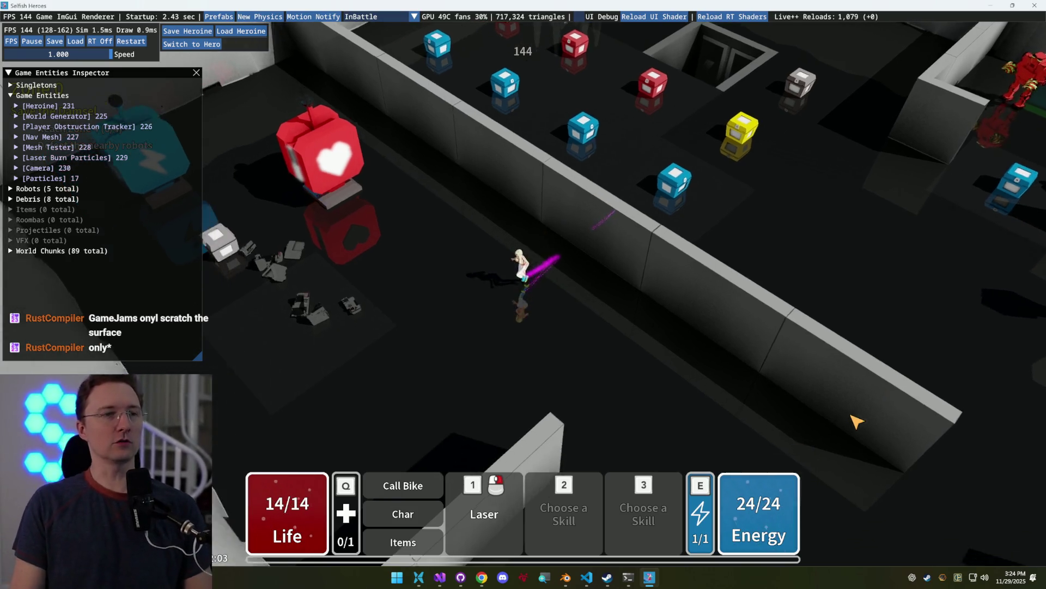
pyautogui.press('w')
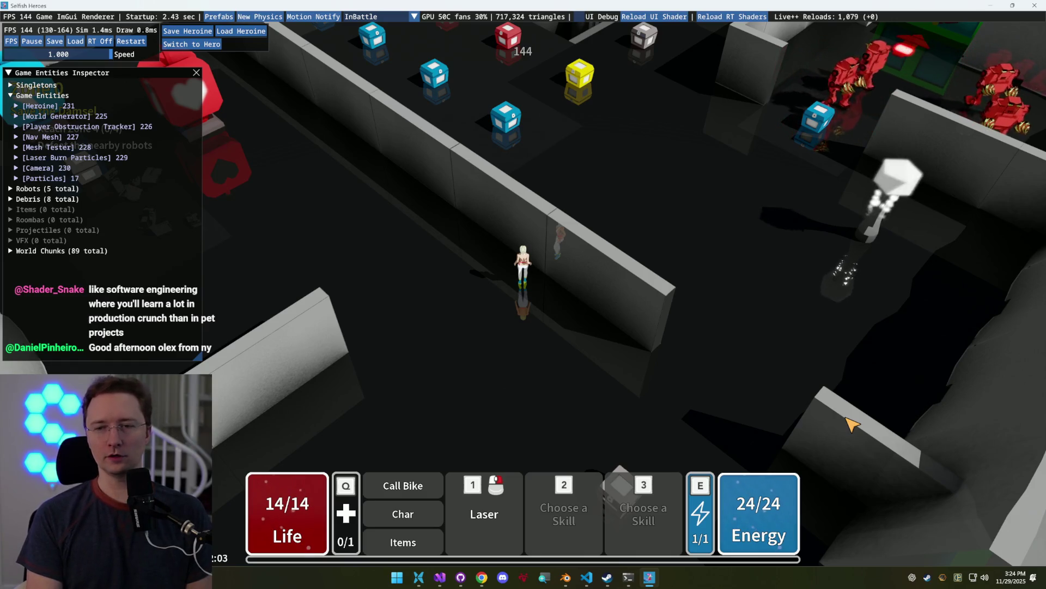
pyautogui.press('d')
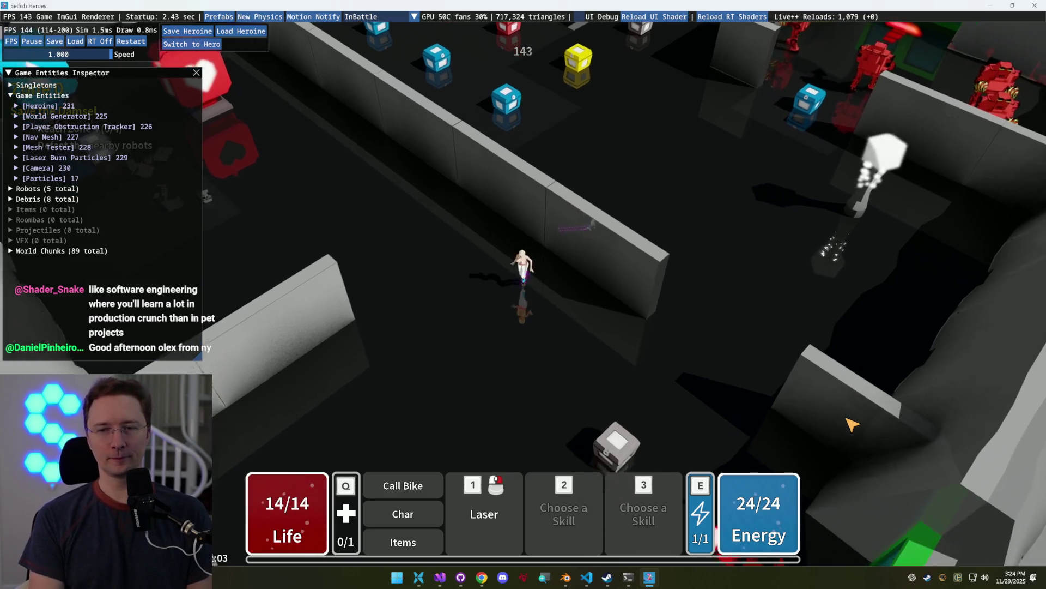
pyautogui.press('a')
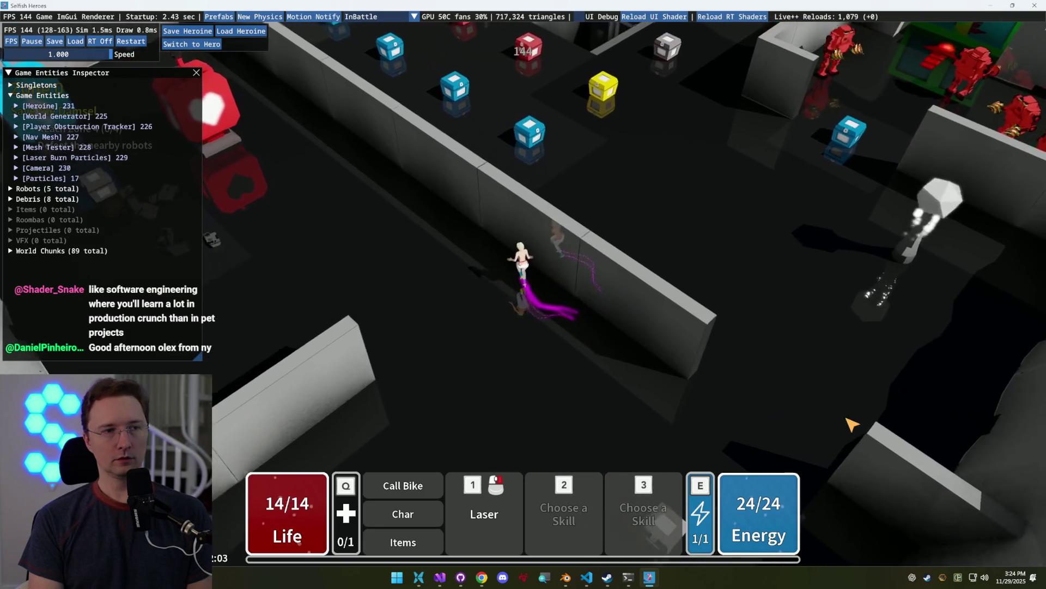
pyautogui.press('w')
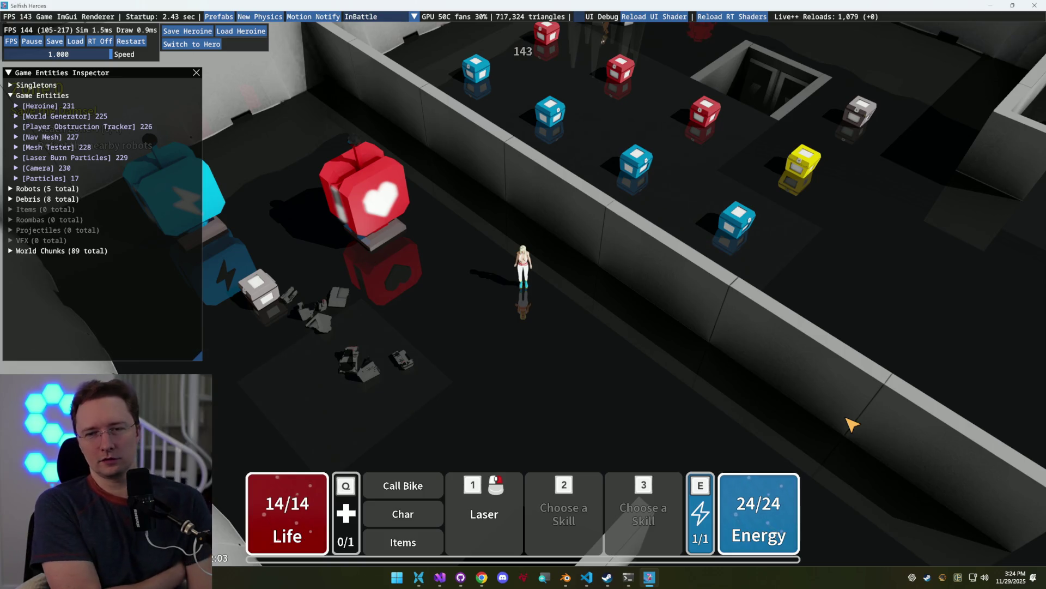
# Keep running the heroine along the walls in every direction, then pause with Escape
pyautogui.press('d')
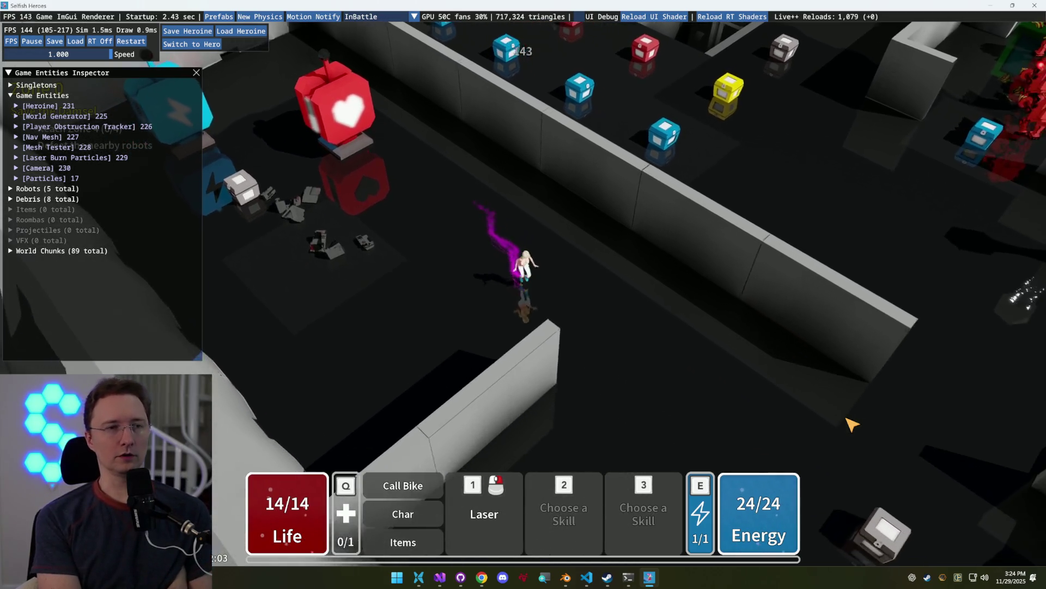
pyautogui.press('w')
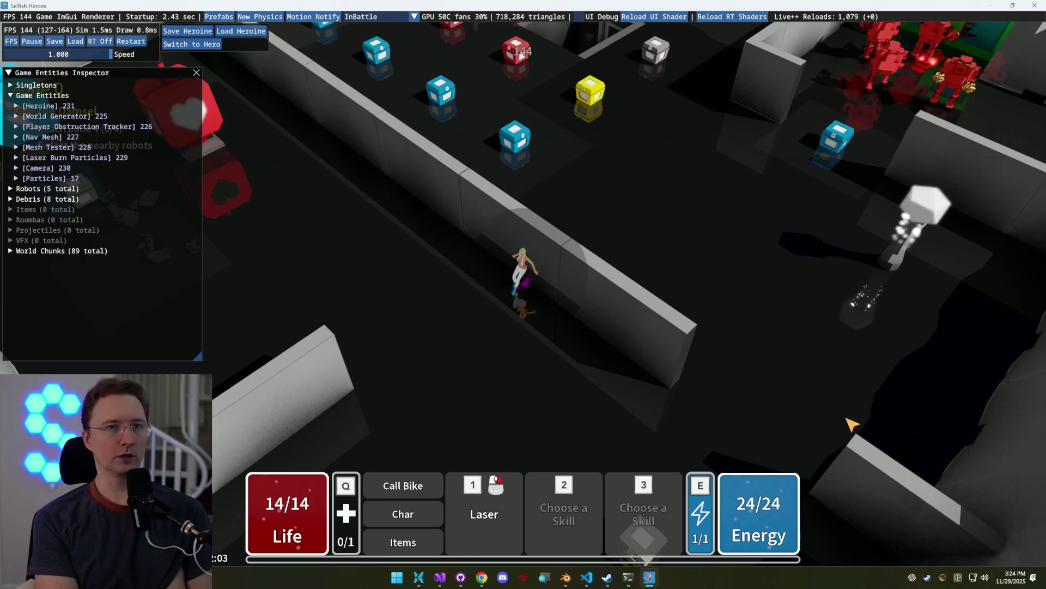
pyautogui.press('a')
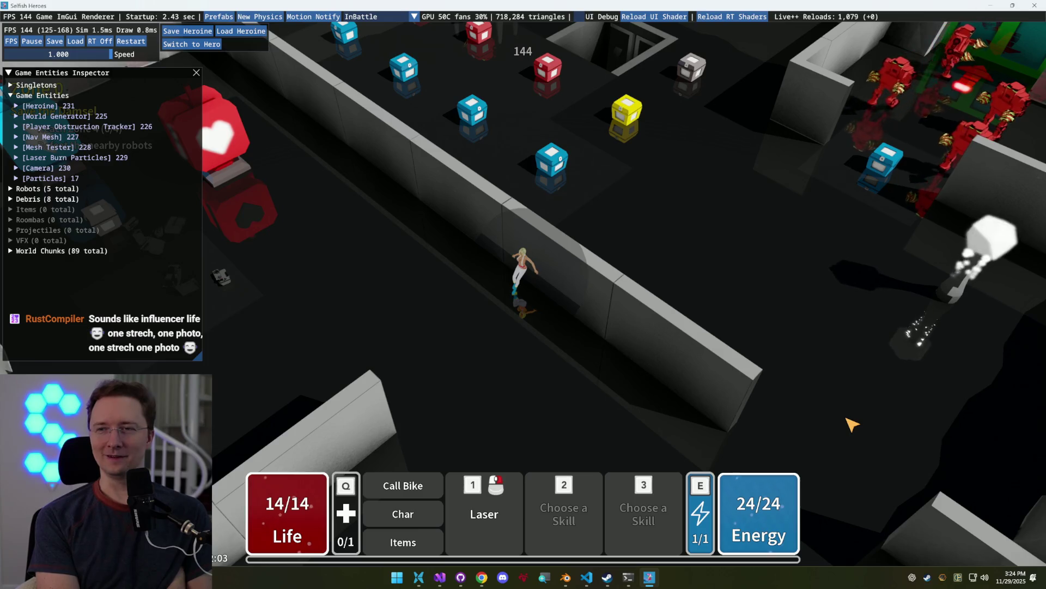
pyautogui.press('d')
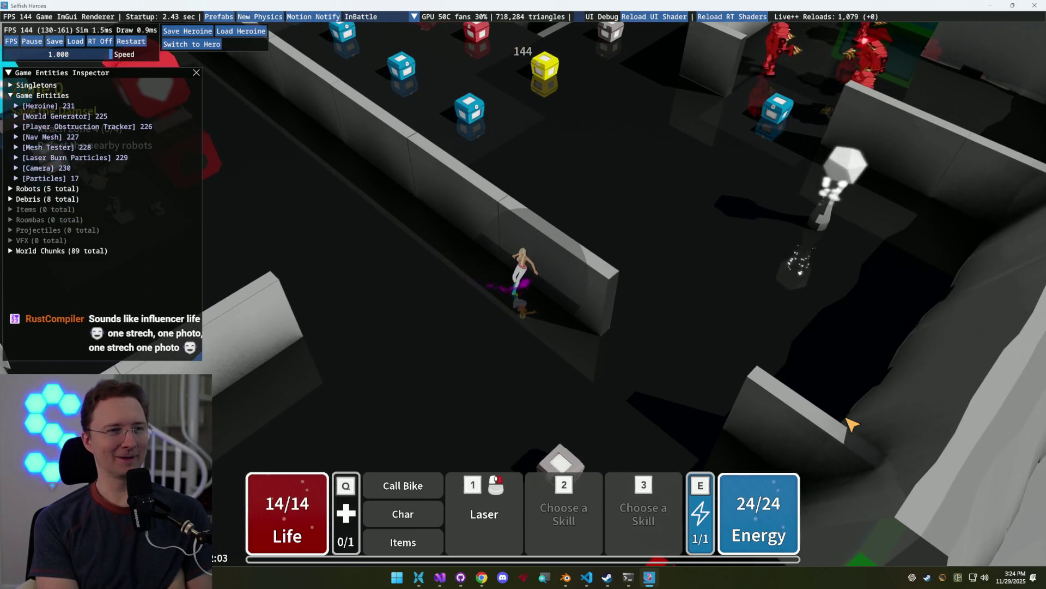
pyautogui.press('a')
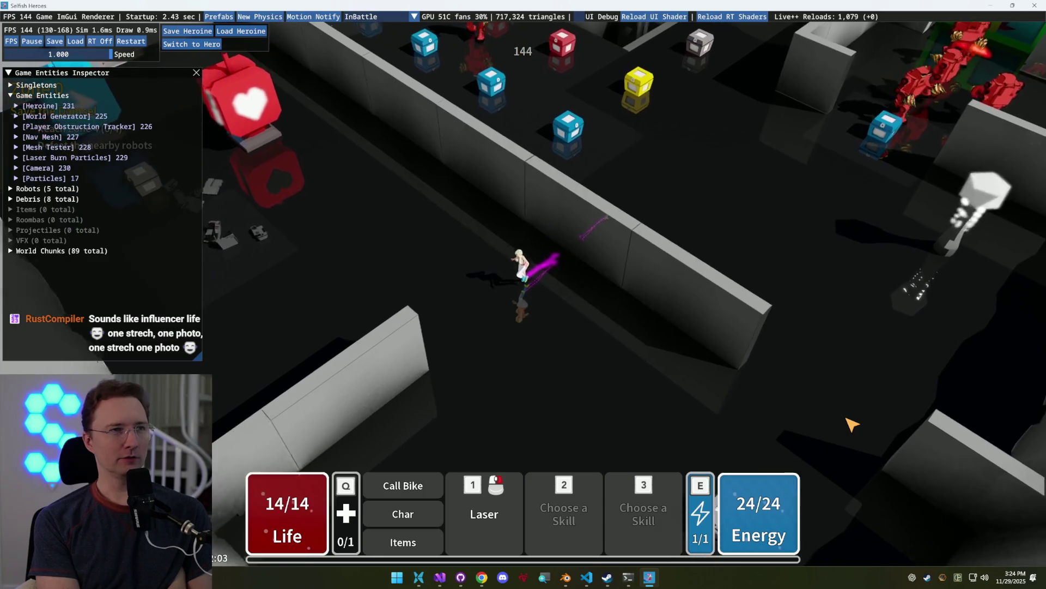
pyautogui.press('w')
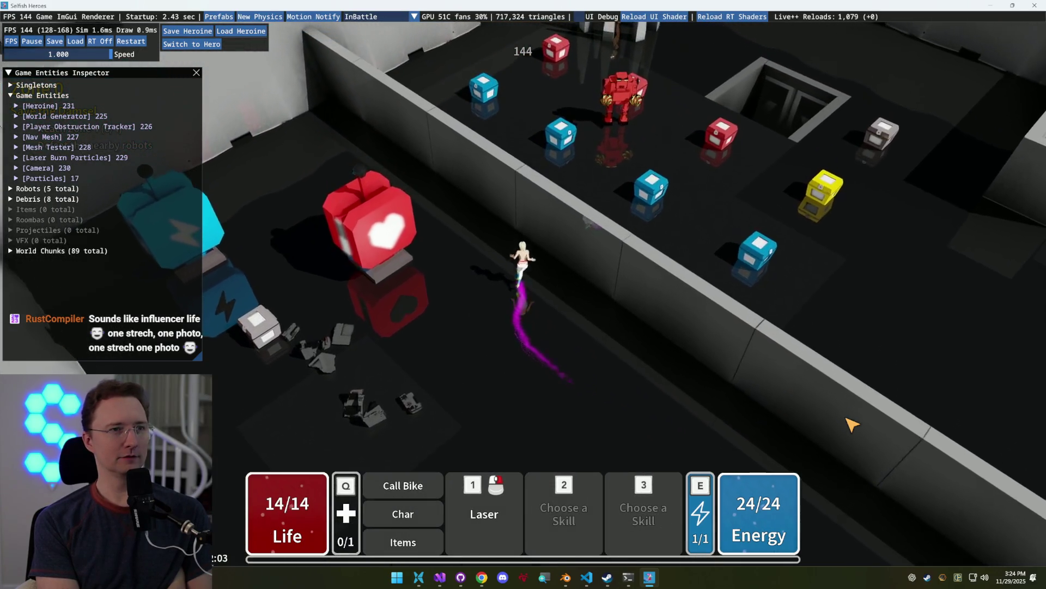
pyautogui.press('a')
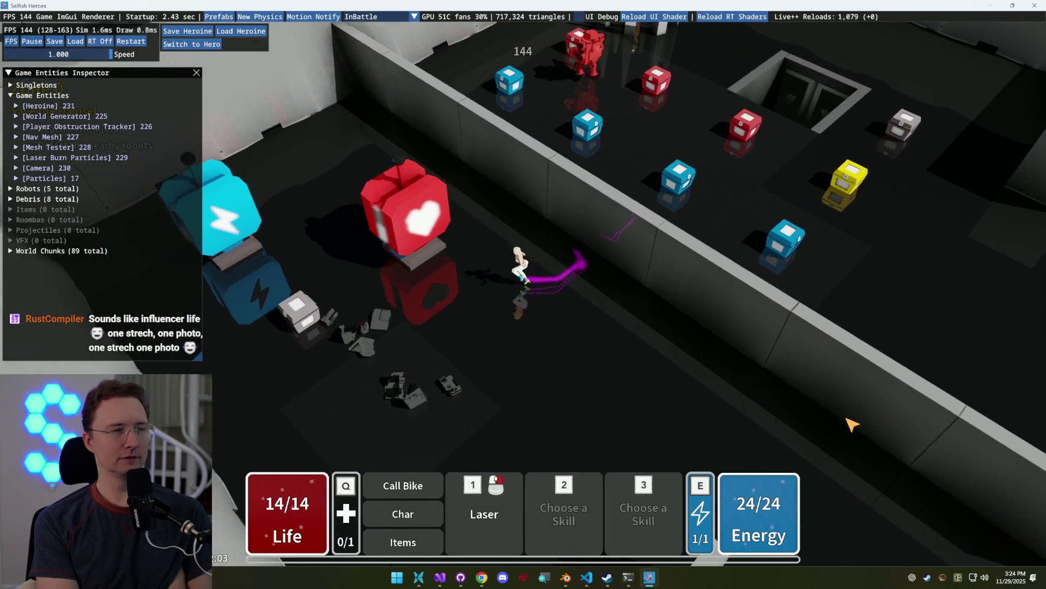
pyautogui.press('s')
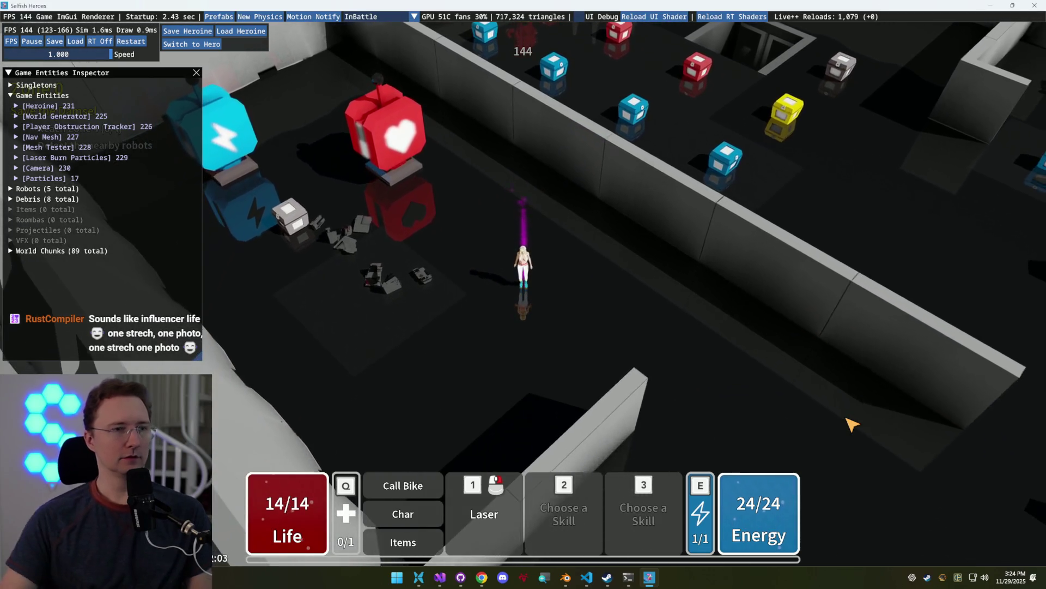
pyautogui.press('Escape')
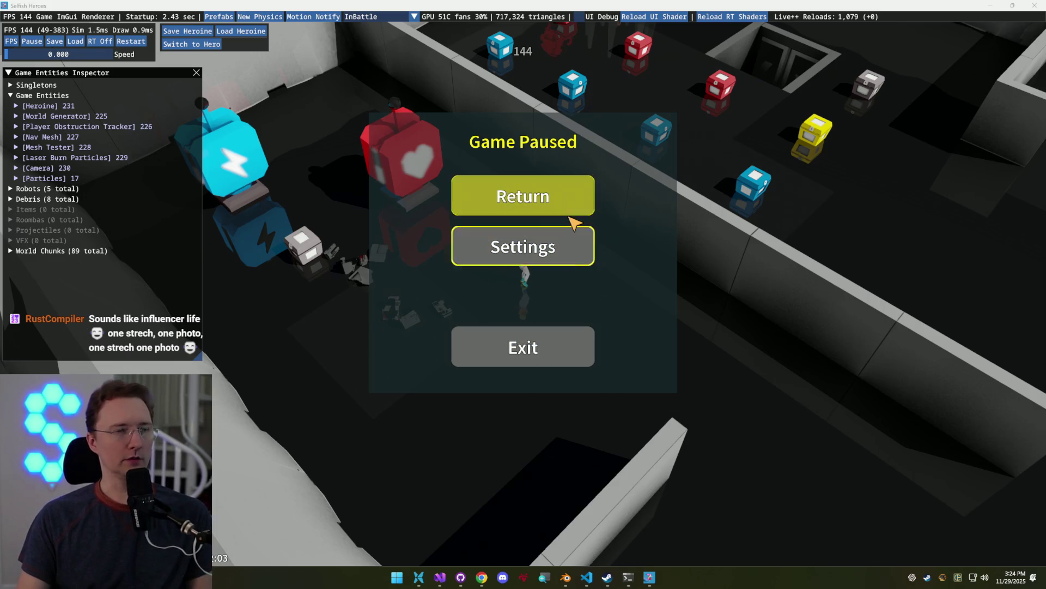
# Open the Console Log window from the Game debug menu and expand it
pyautogui.click(45, 18)
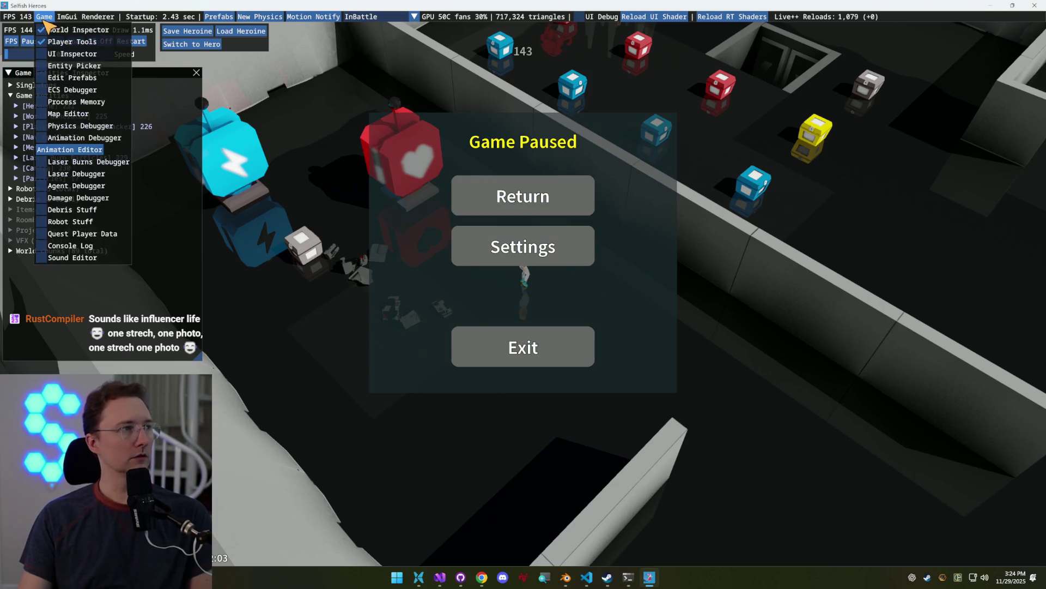
pyautogui.click(83, 252)
pyautogui.click(674, 31)
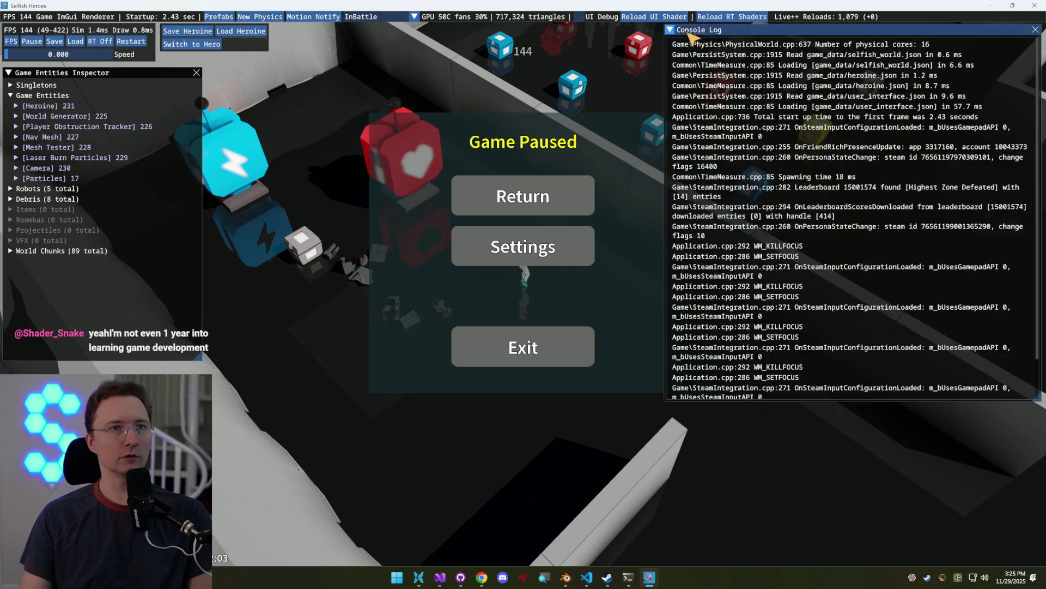
# Shrink and position the Console Log at the top right, then resume the game
pyautogui.moveTo(709, 40); pyautogui.dragTo(721, 41)
pyautogui.moveTo(879, 40); pyautogui.dragTo(830, 44)
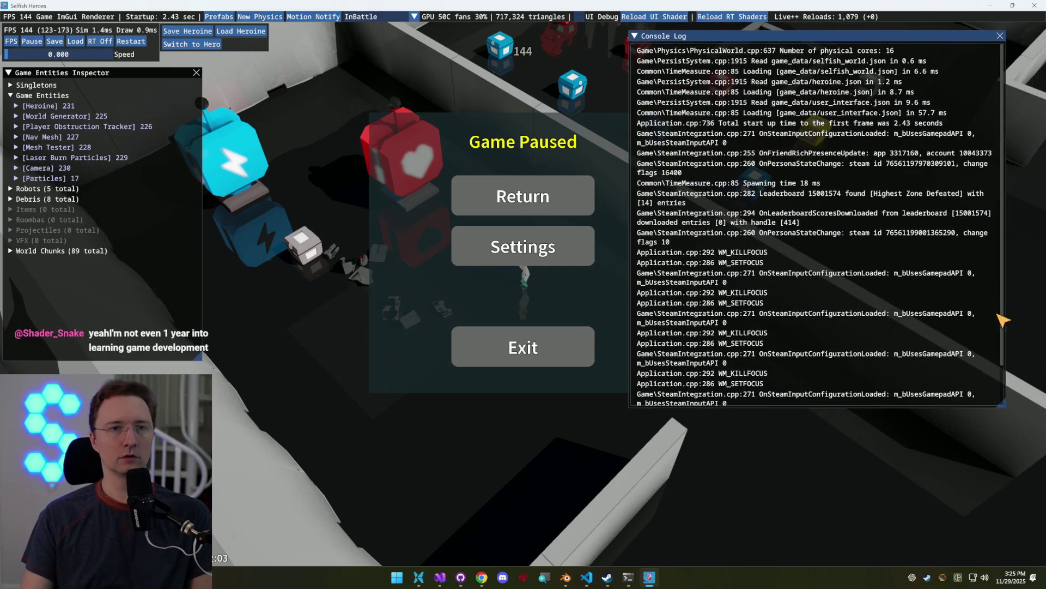
pyautogui.moveTo(1008, 408); pyautogui.dragTo(943, 300)
pyautogui.moveTo(869, 45); pyautogui.dragTo(950, 39)
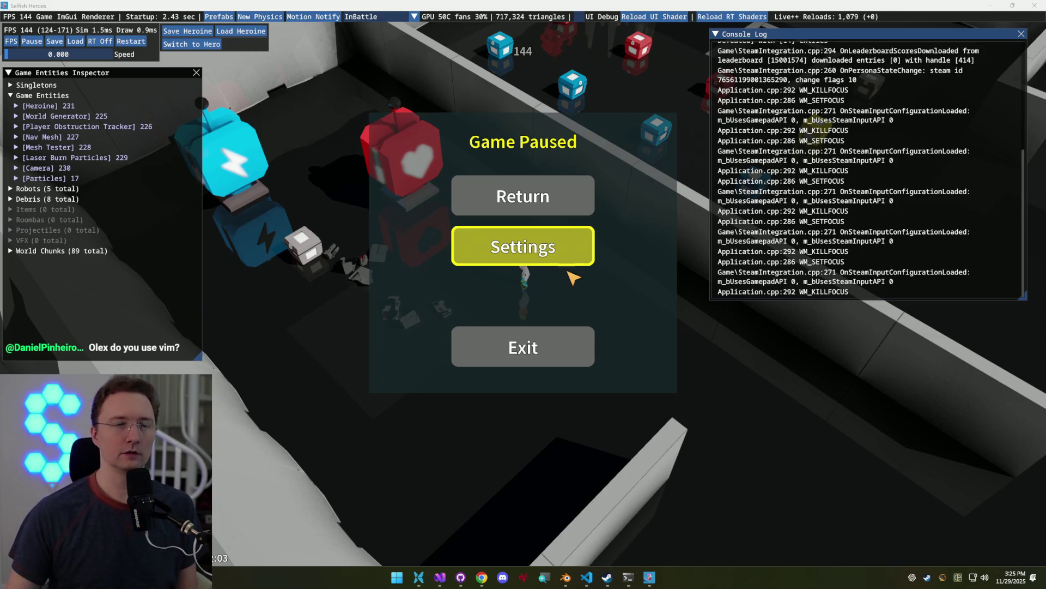
pyautogui.moveTo(794, 37); pyautogui.dragTo(800, 43)
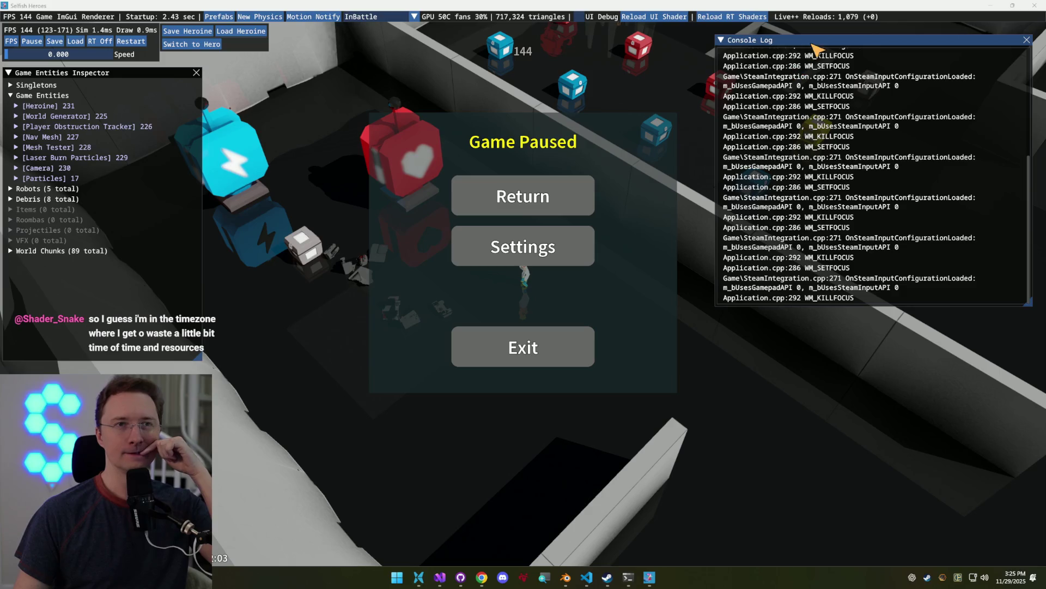
pyautogui.moveTo(816, 48); pyautogui.dragTo(817, 48)
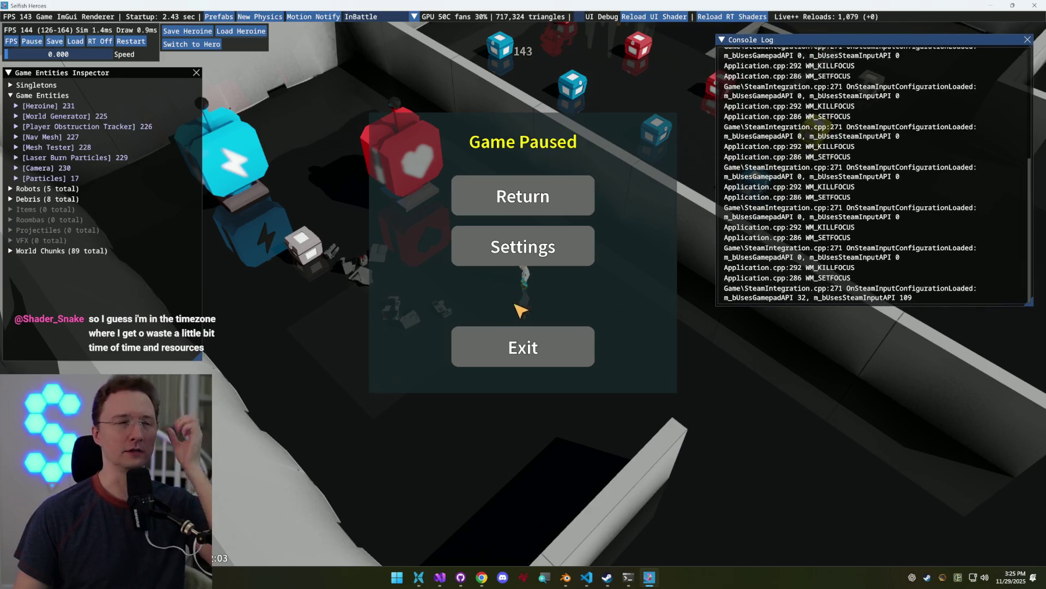
pyautogui.click(497, 200)
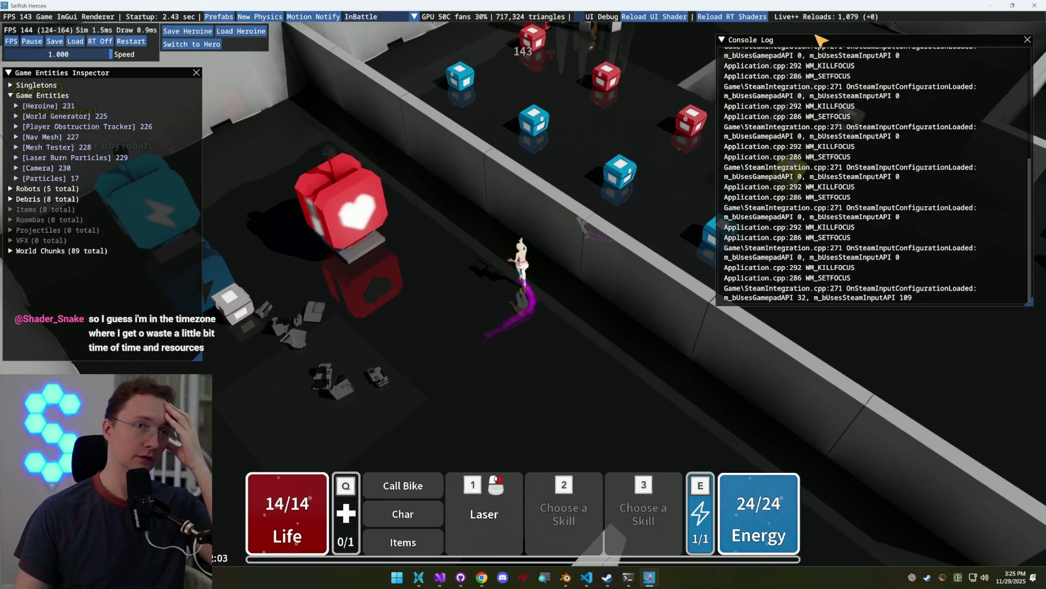
# Run the heroine up, down, right and back up along the corridor walls
pyautogui.moveTo(820, 40); pyautogui.dragTo(824, 34)
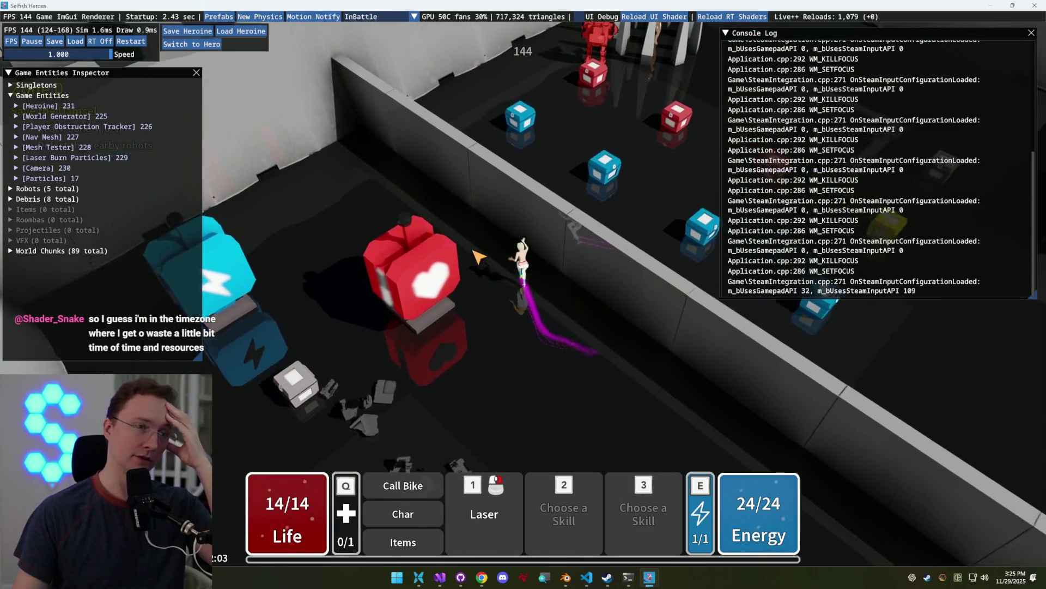
pyautogui.press('w')
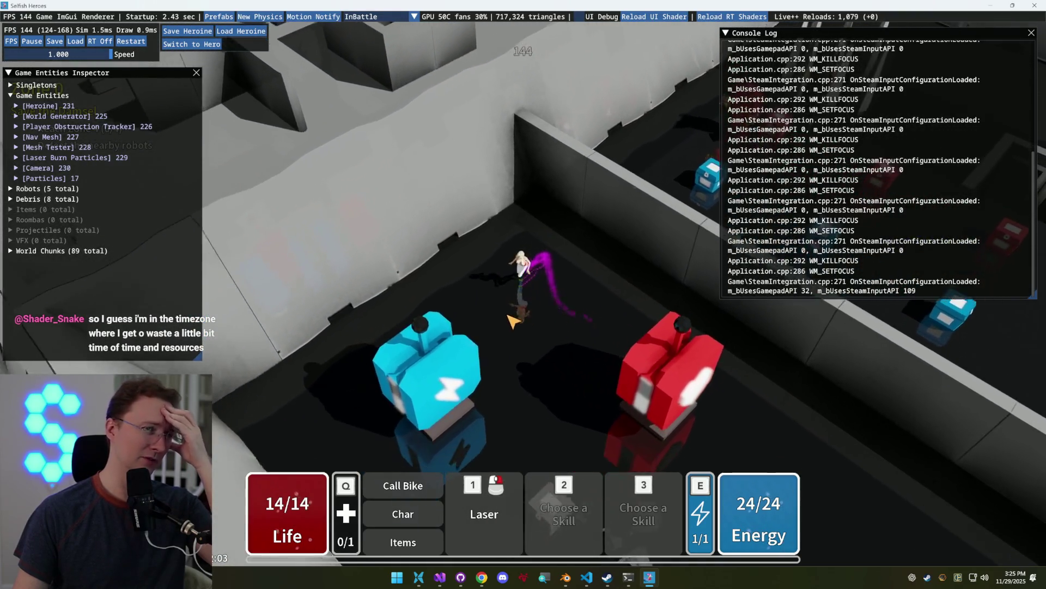
pyautogui.press('s')
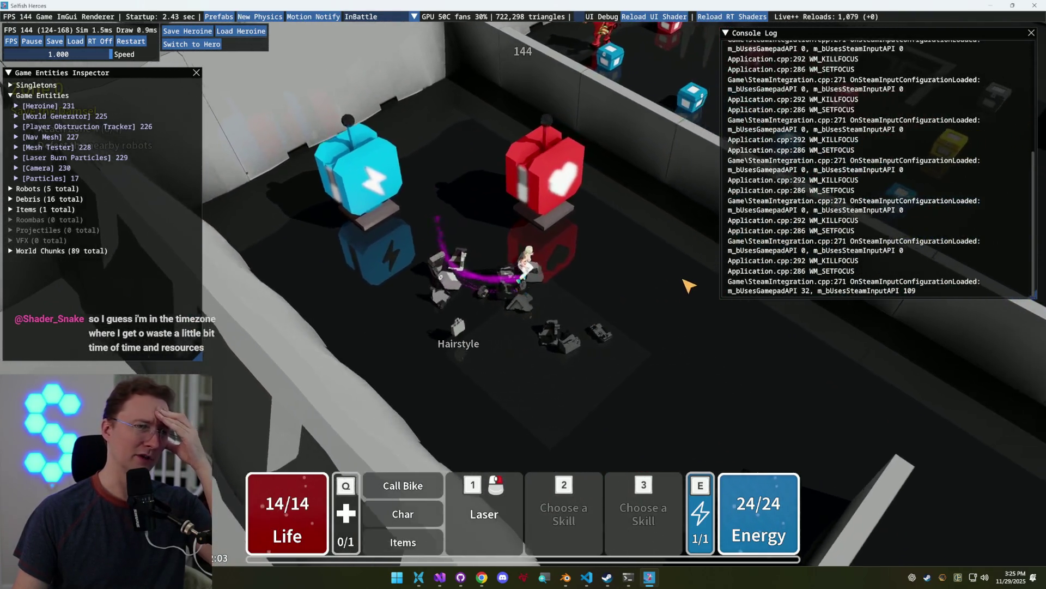
pyautogui.press('d')
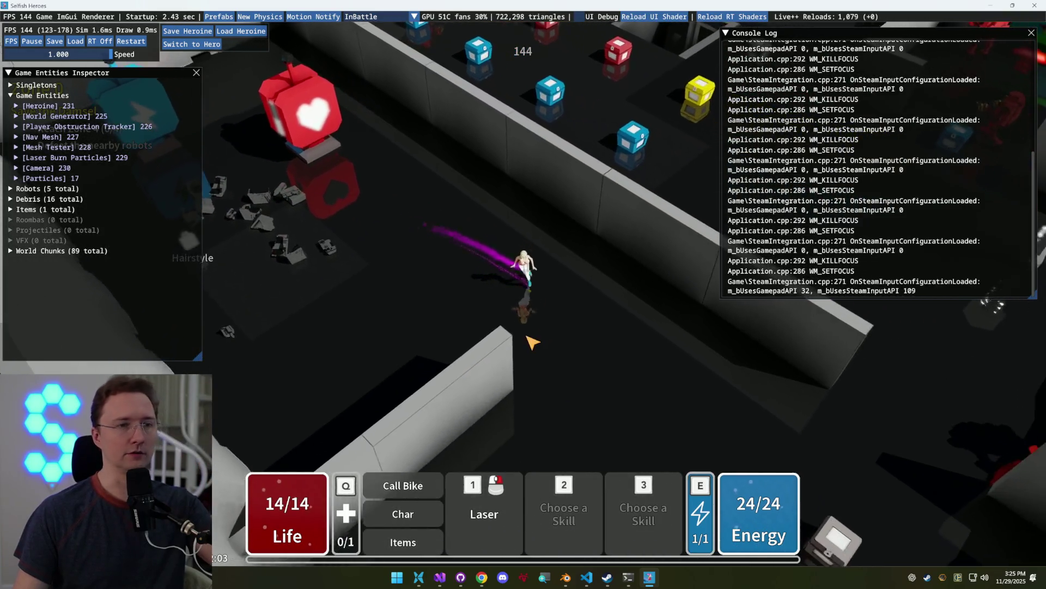
pyautogui.press('w')
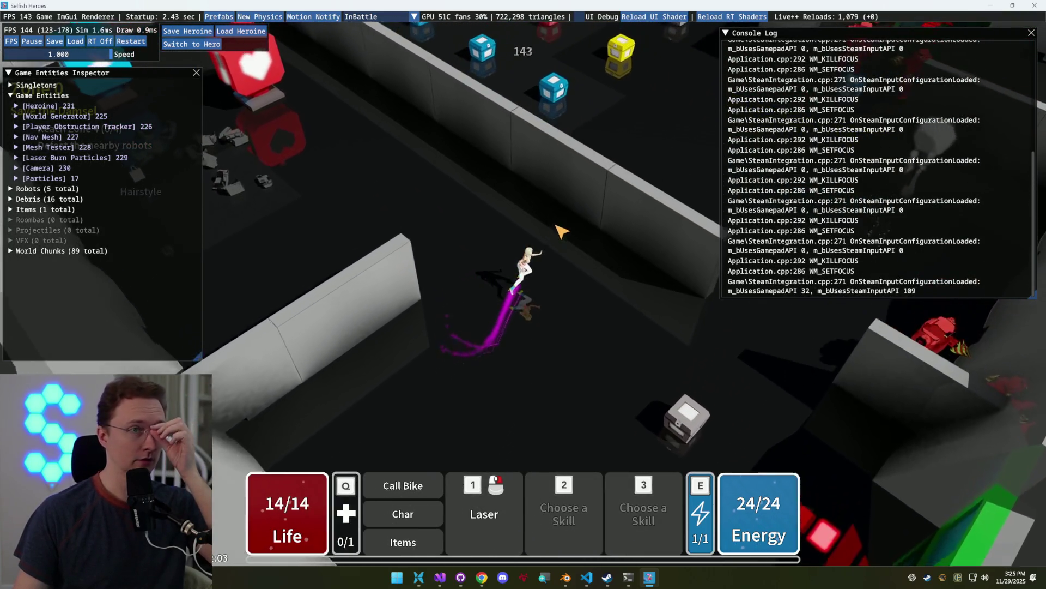
pyautogui.press('w')
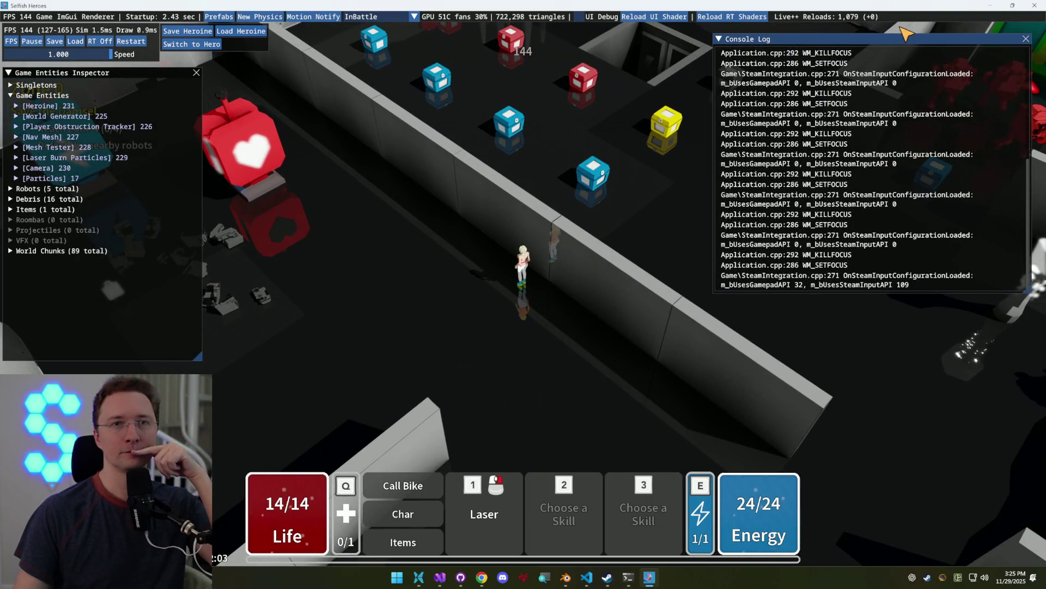
# Fire the laser at the walls while moving the heroine left, up and down
pyautogui.click(467, 287)
pyautogui.press('a')
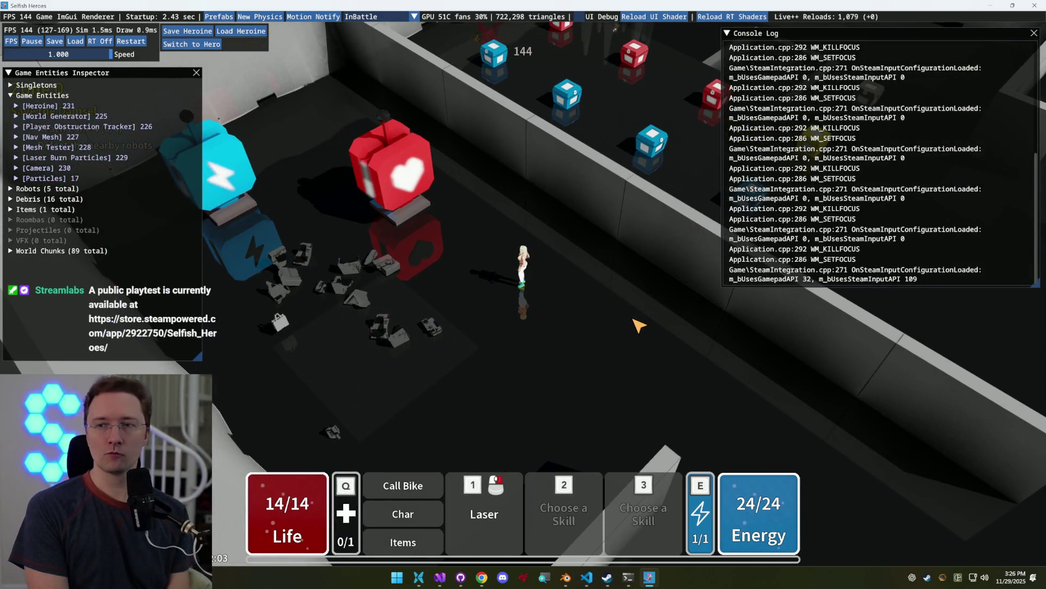
pyautogui.click(639, 325)
pyautogui.press('w')
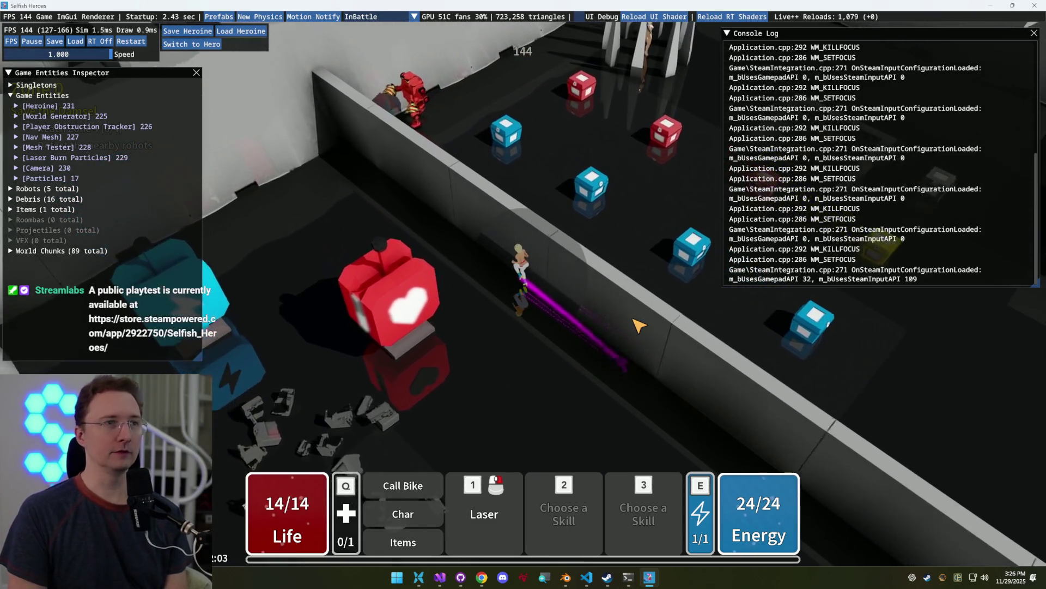
pyautogui.press('a')
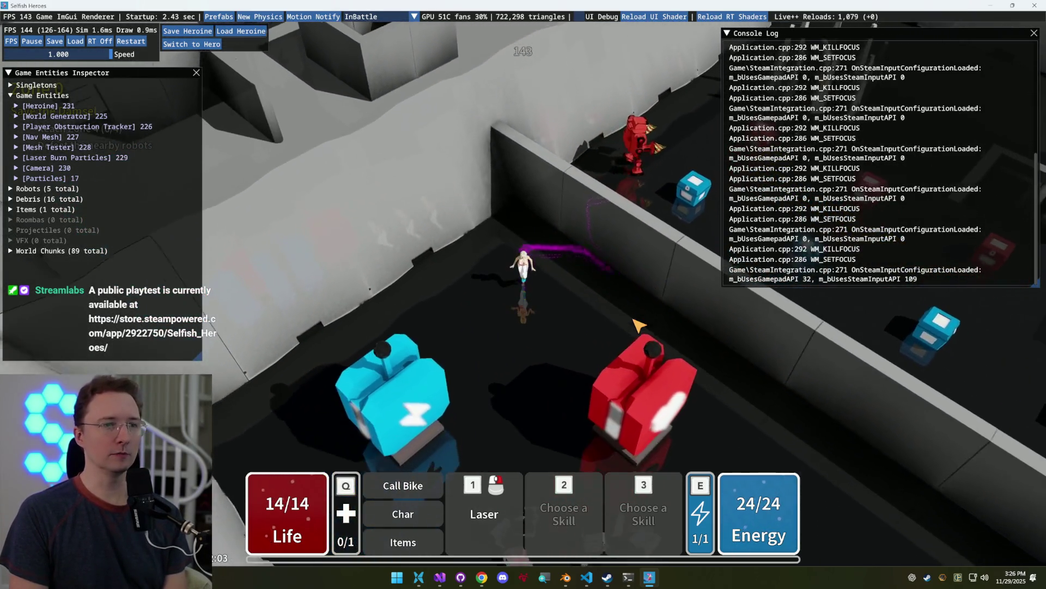
pyautogui.press('s')
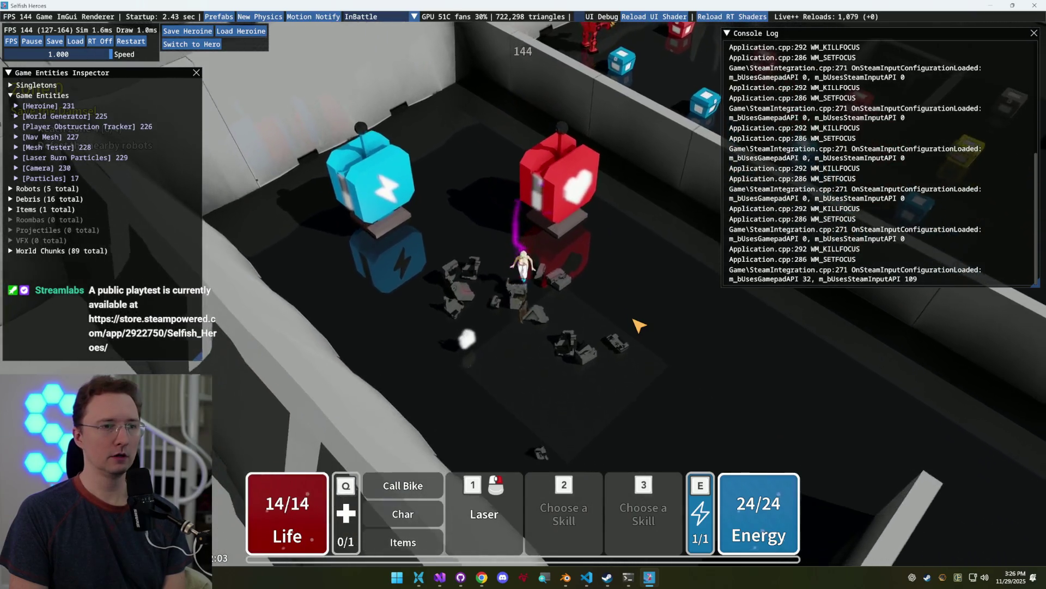
# Walk over the Twin Ponytails item to equip it and run along the wall
pyautogui.press('a')
pyautogui.press('d')
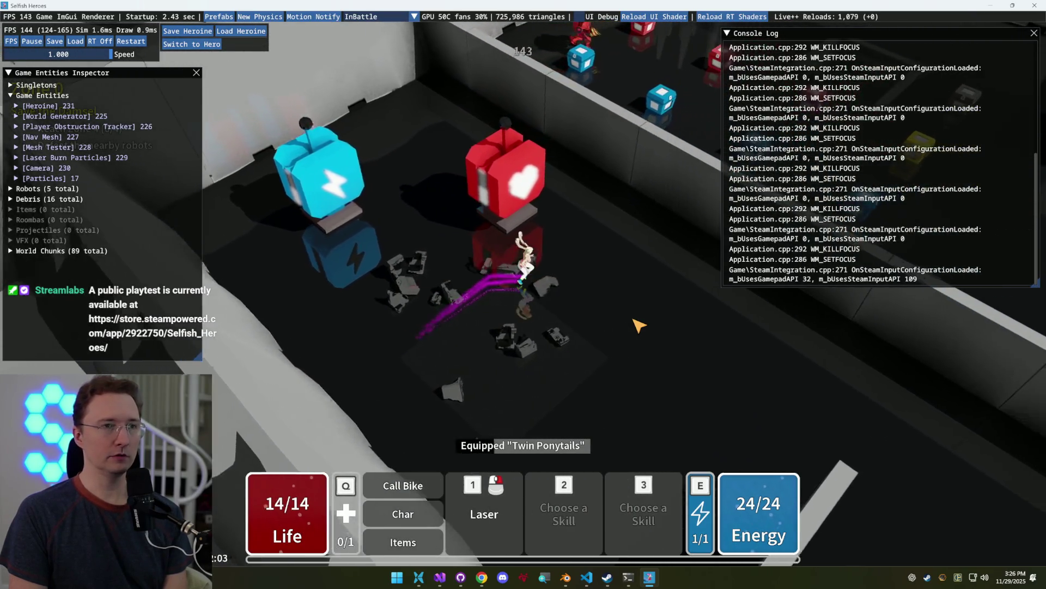
pyautogui.press('d')
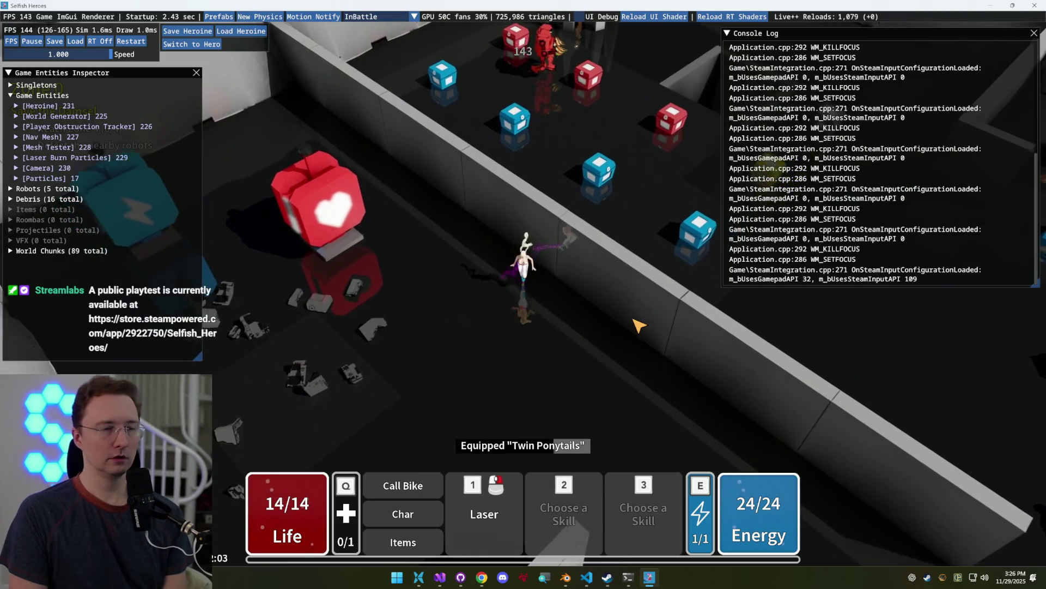
pyautogui.press('d')
pyautogui.press('s')
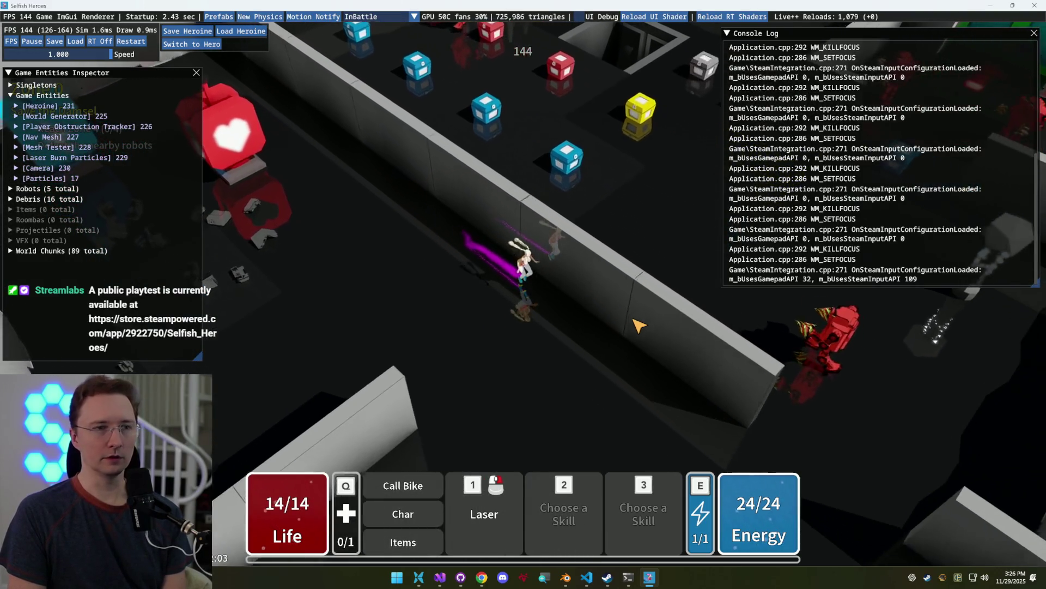
pyautogui.press('a')
pyautogui.press('w')
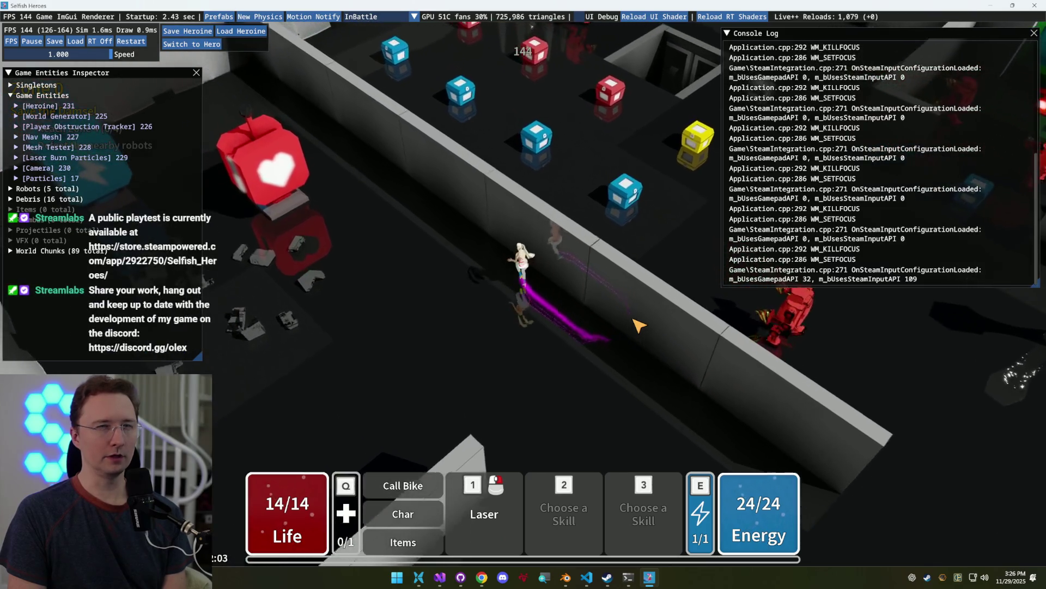
pyautogui.press('w')
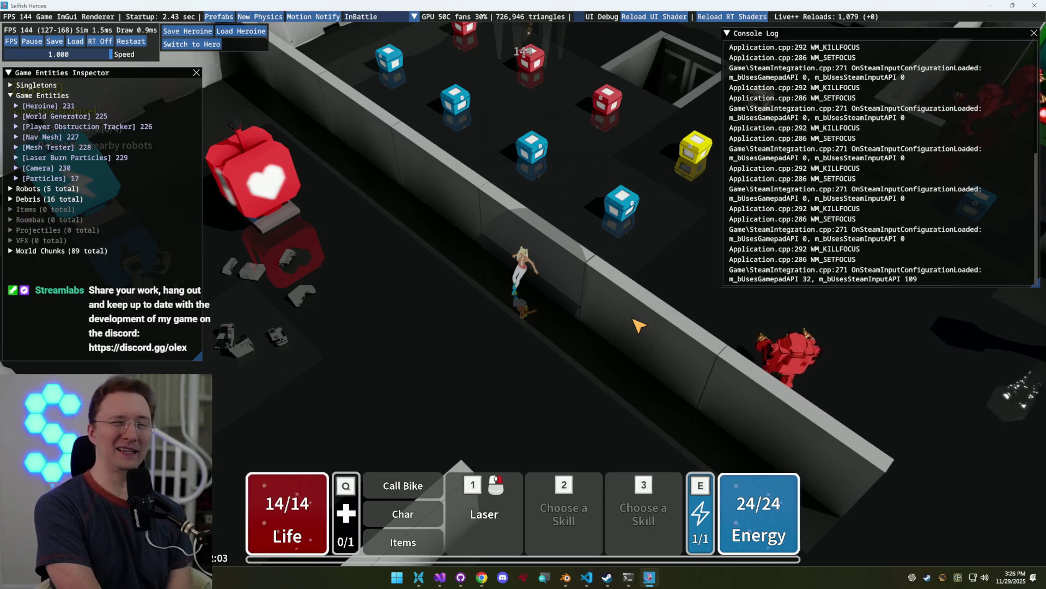
# Run up and down the wall, then let the game pause on focus loss and switch to Visual Studio
pyautogui.press('w')
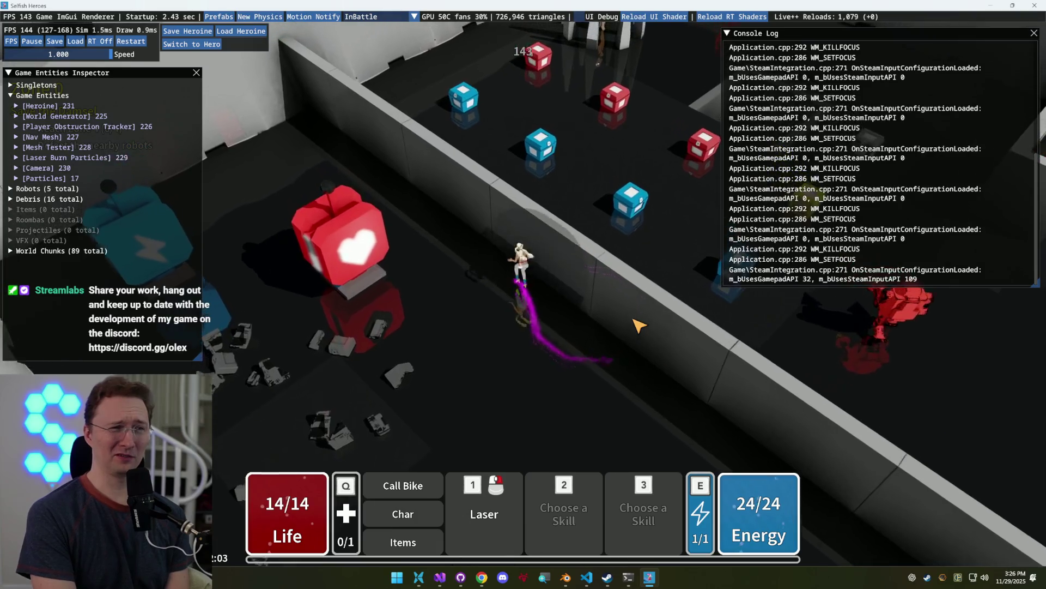
pyautogui.press('w')
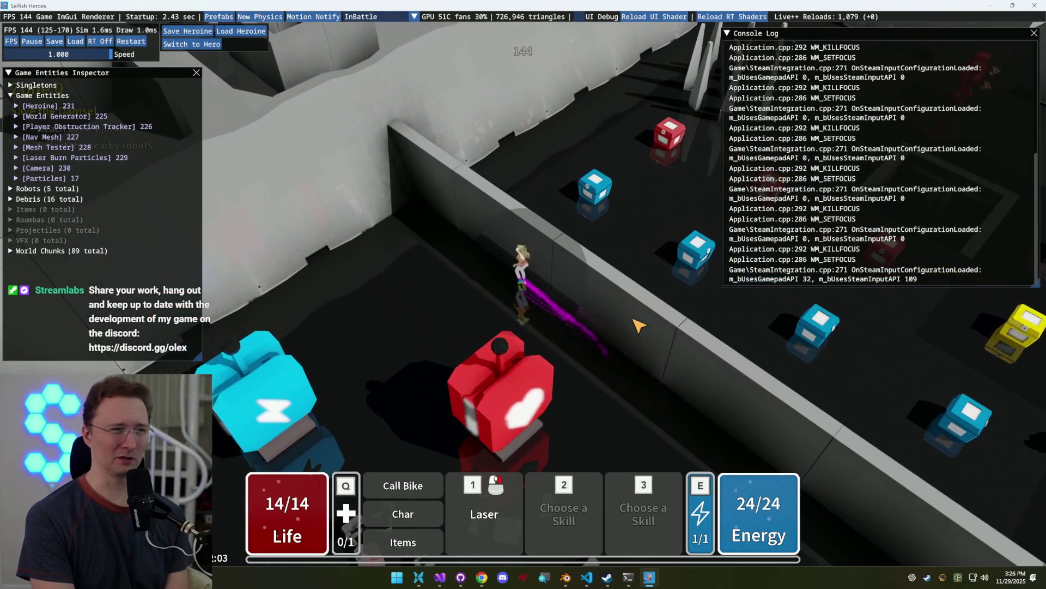
pyautogui.press('s')
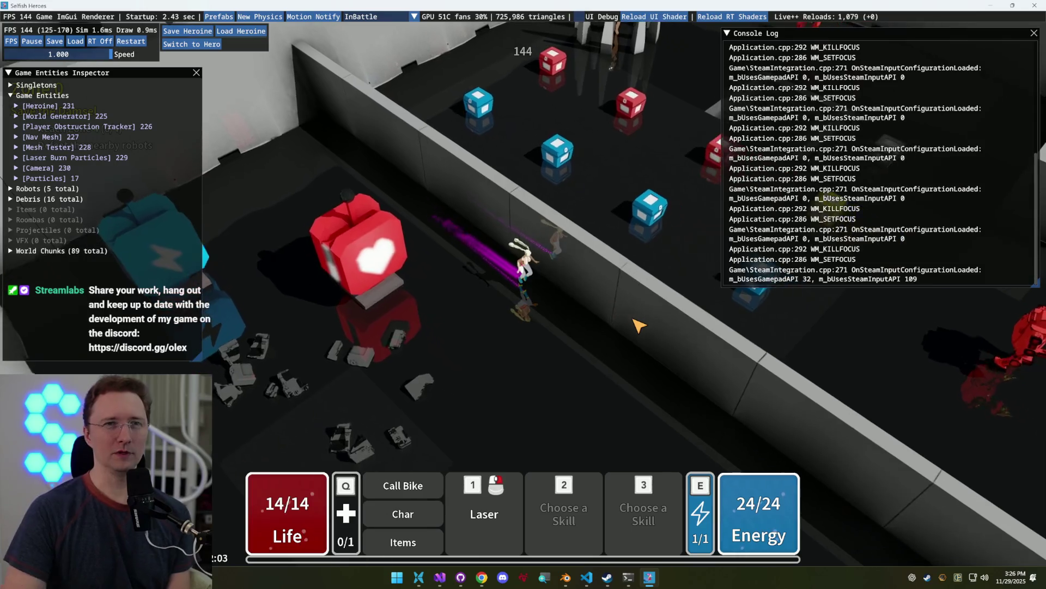
pyautogui.press('s')
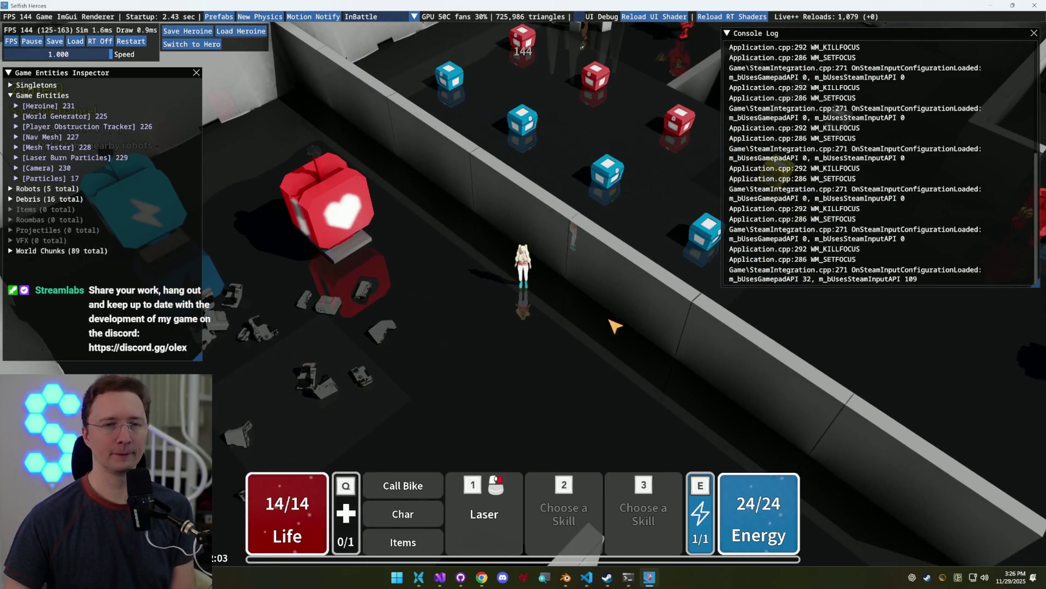
pyautogui.click(846, 583)
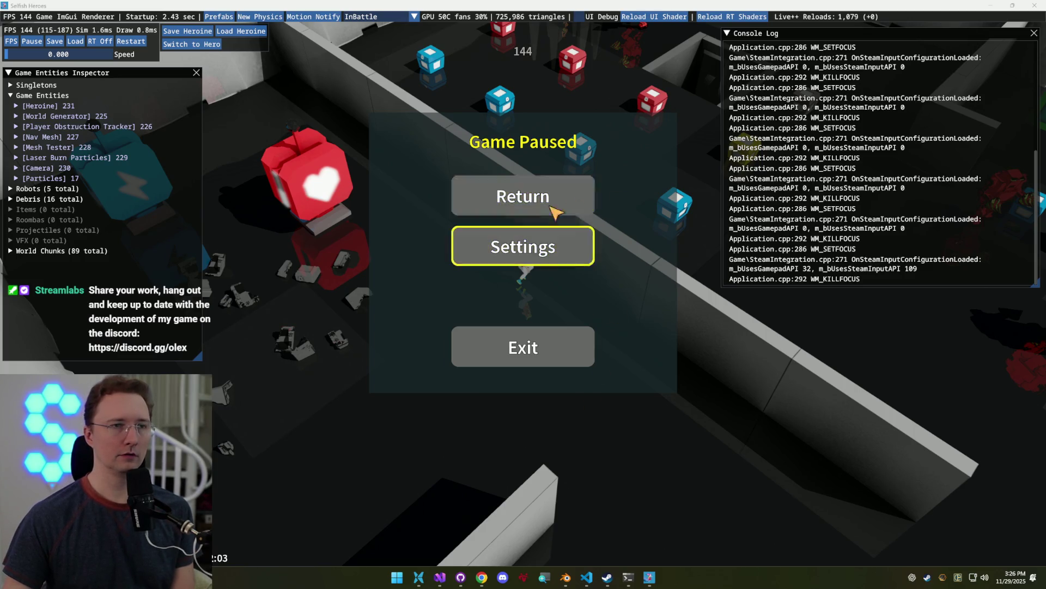
pyautogui.click(440, 582)
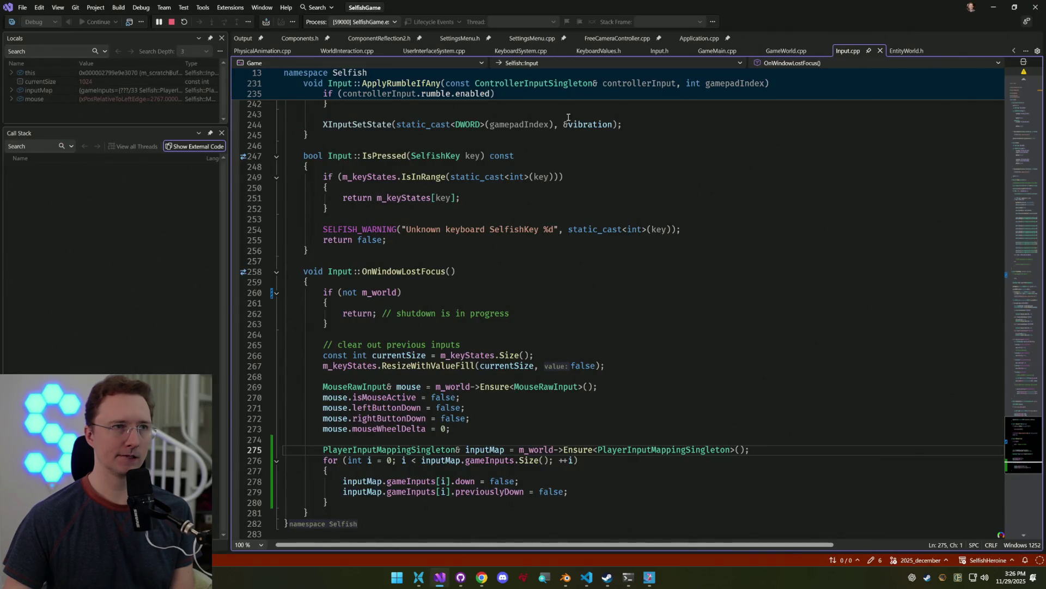
# Jump to where WindowProc in Application.cpp calls OnWindowLostFocus and scroll through it
pyautogui.hotkey('ctrl', '-')
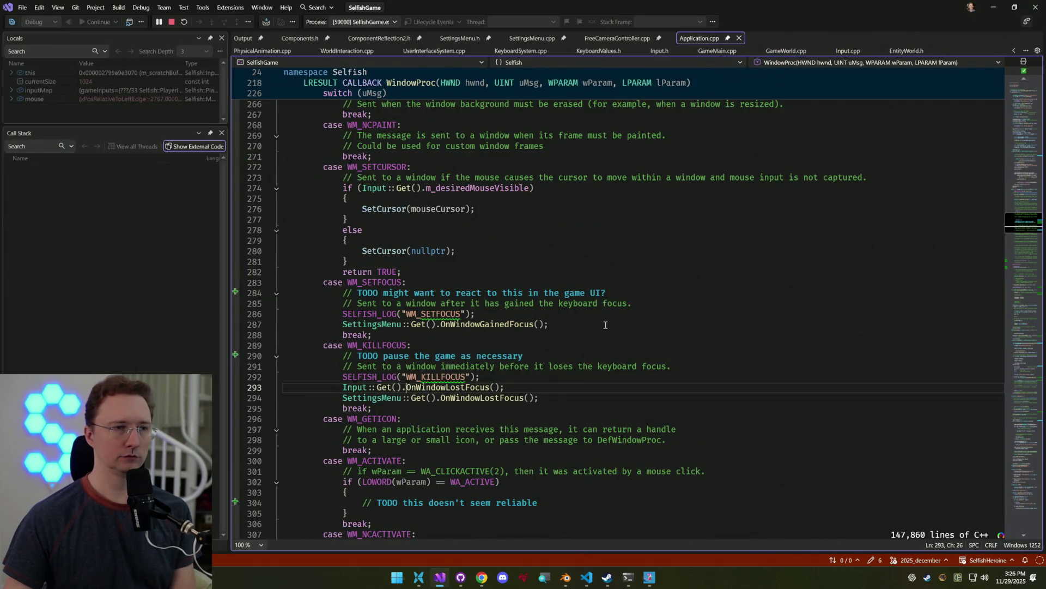
pyautogui.scroll(19, 596, 322)
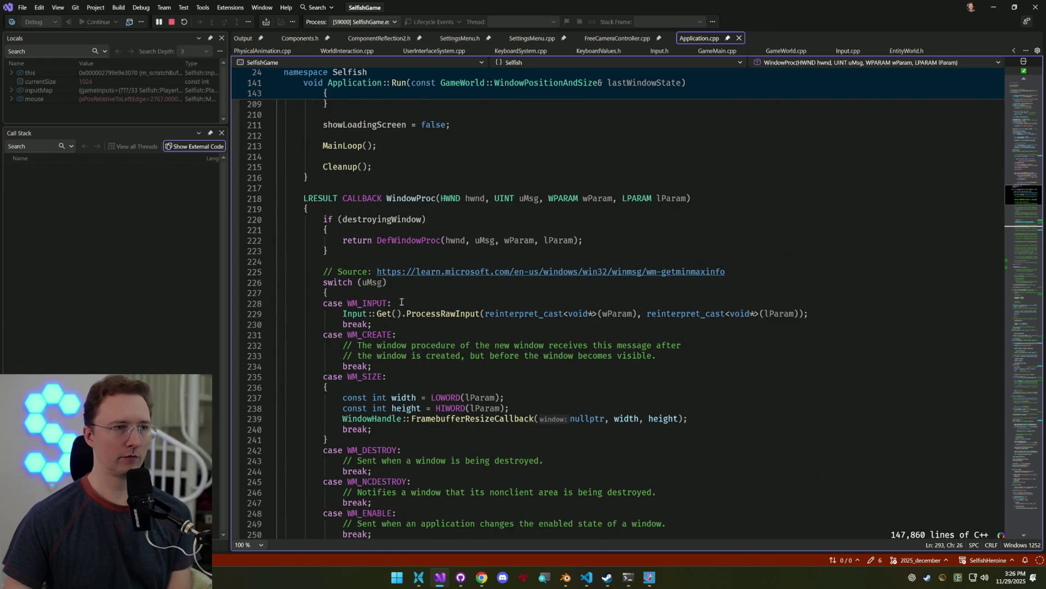
pyautogui.scroll(-13, 426, 303)
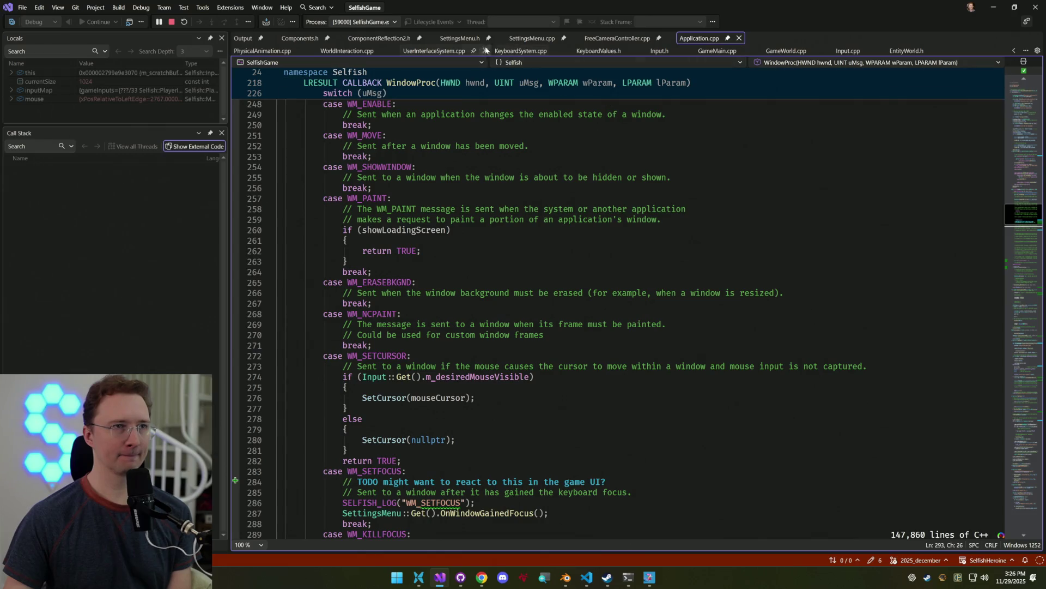
# Pin Input.cpp, show its ProcessRawInput function, then return to the paused game
pyautogui.click(853, 52)
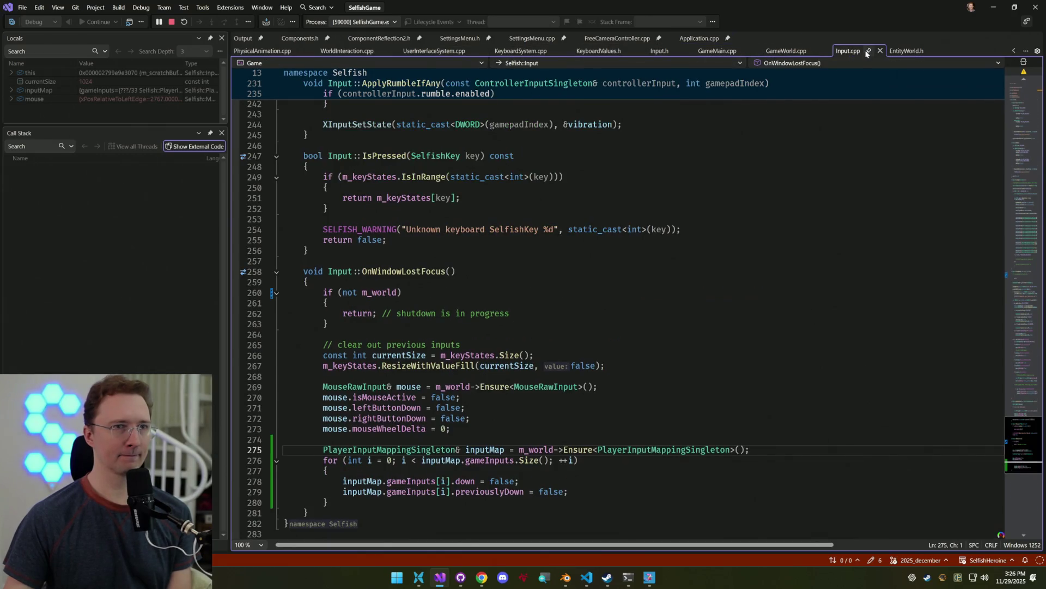
pyautogui.click(867, 52)
pyautogui.click(1011, 289)
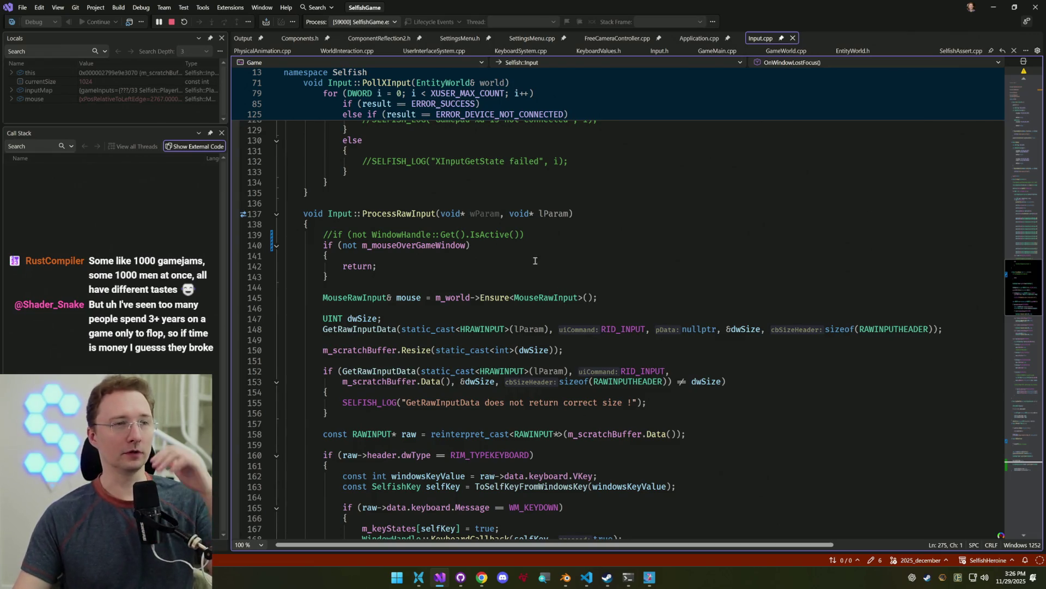
pyautogui.click(656, 576)
# Resume the game and run the hero along the walls, firing the laser to test clicks
pyautogui.click(577, 198)
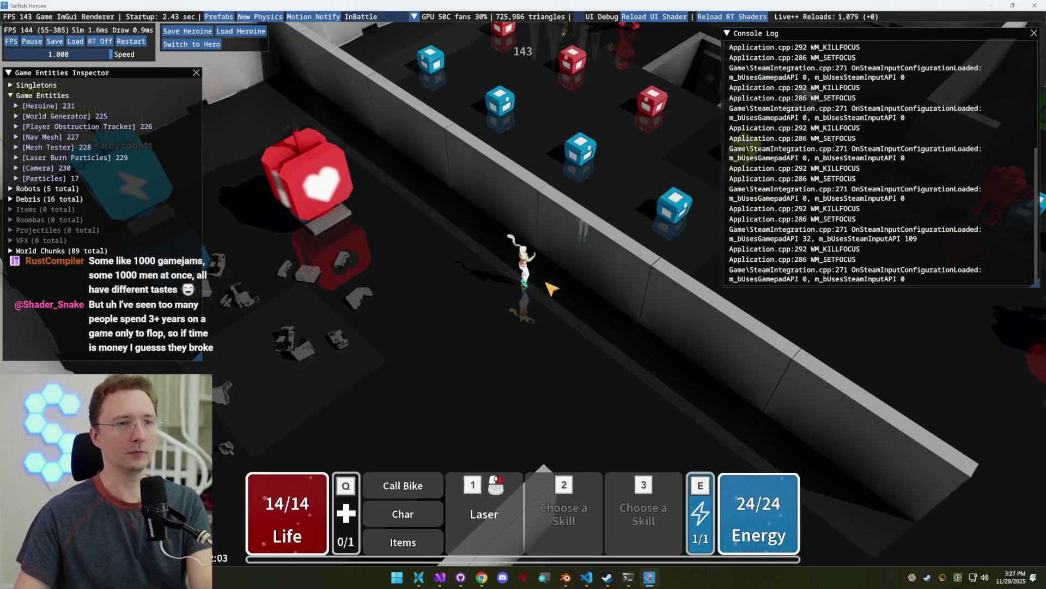
pyautogui.press('w')
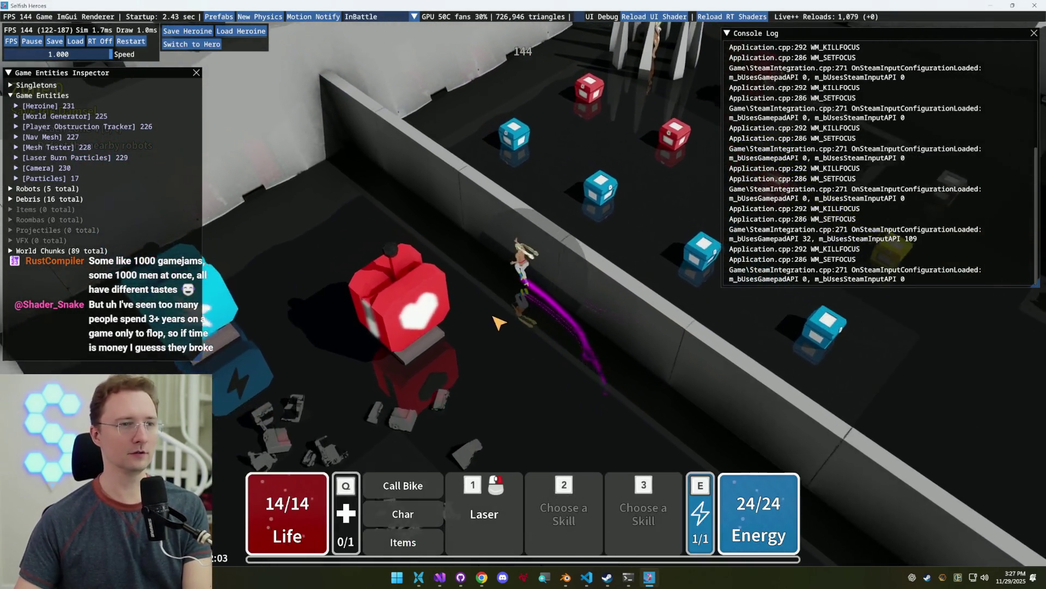
pyautogui.press('d')
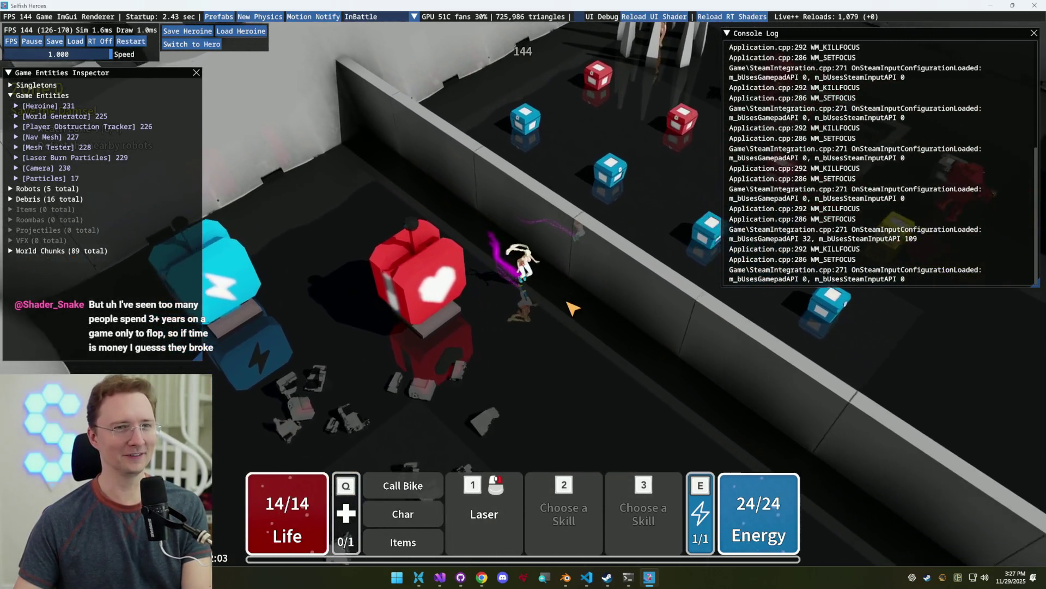
pyautogui.press('w')
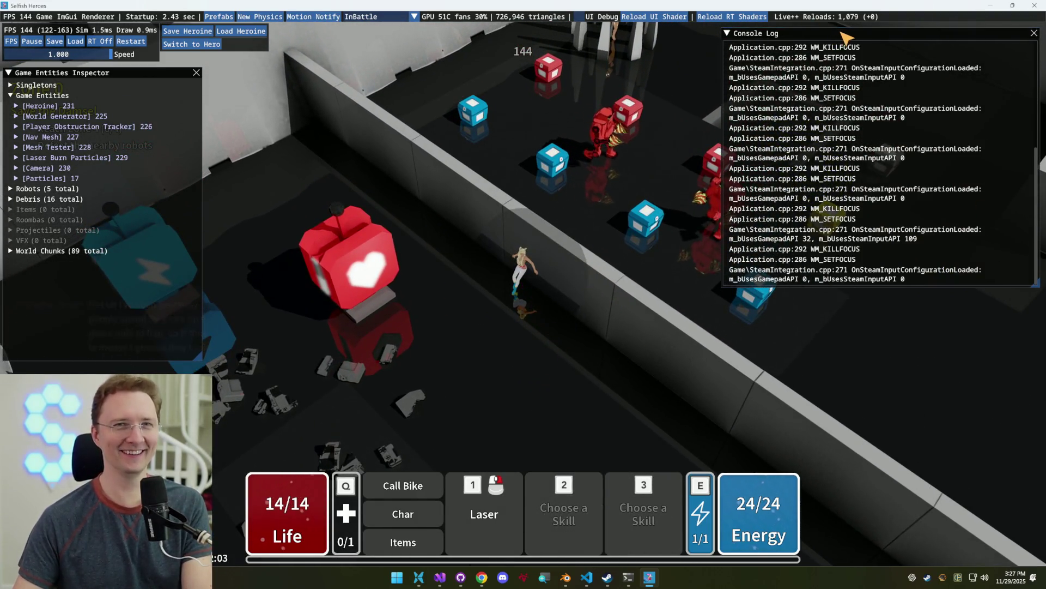
pyautogui.press('s')
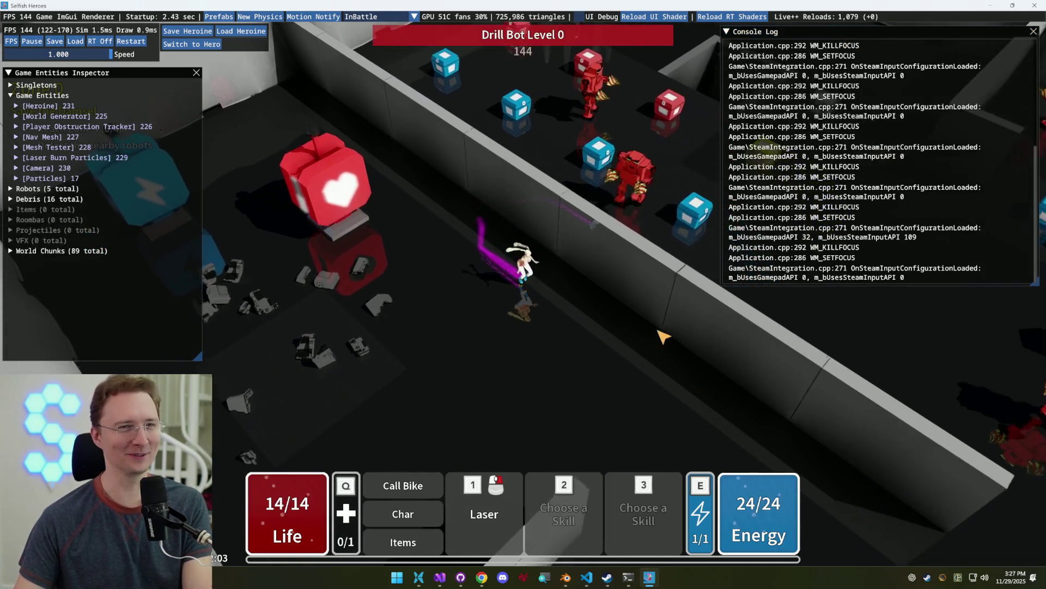
pyautogui.click(627, 398)
pyautogui.click(334, 315)
pyautogui.press('w')
pyautogui.click(299, 278)
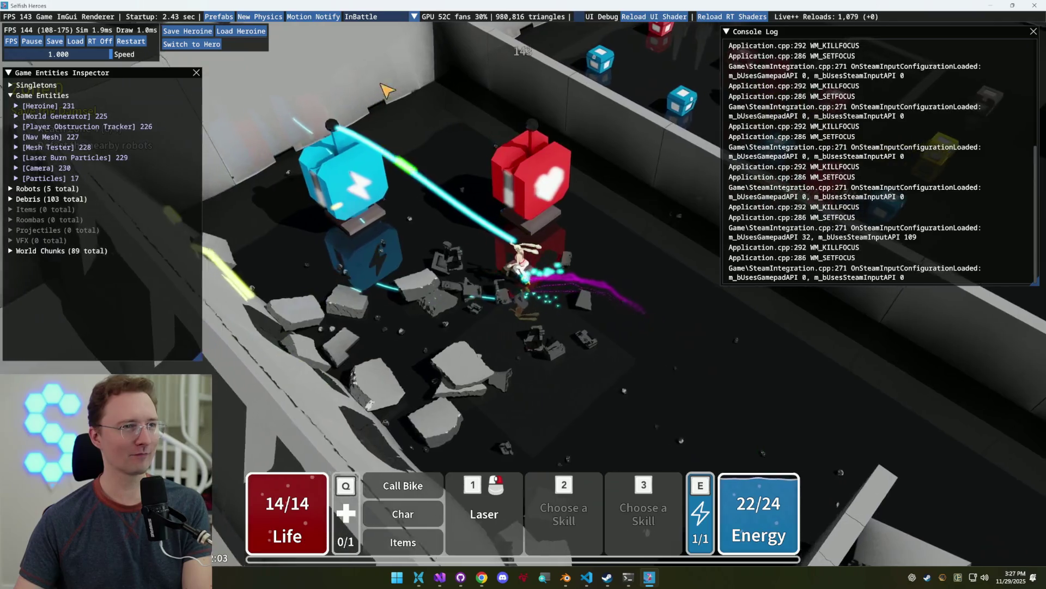
# Keep firing the laser at the cyan robot and walls while moving, then pause with Escape
pyautogui.click(375, 139)
pyautogui.press('w')
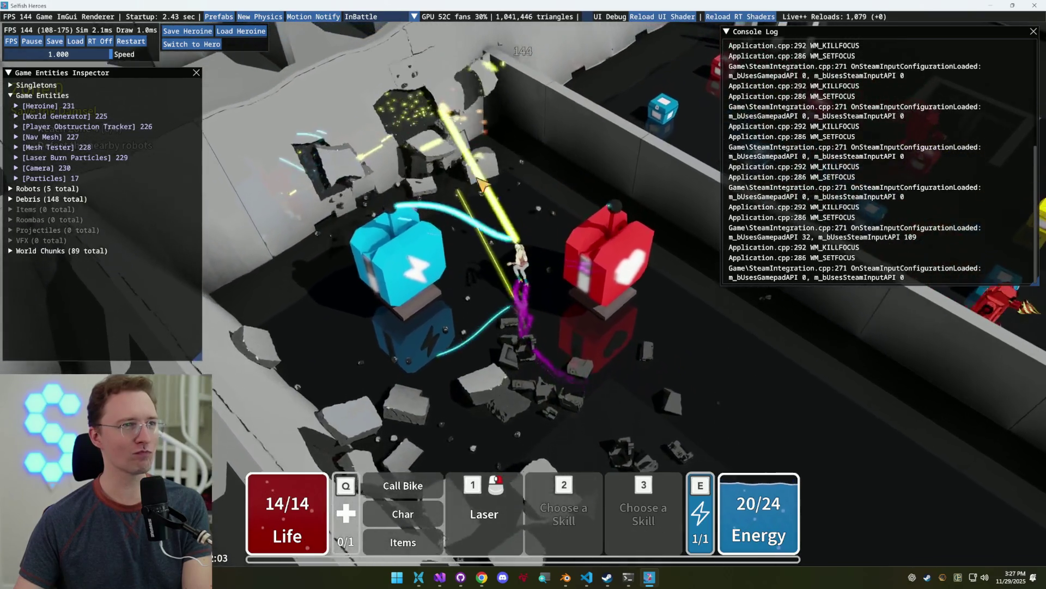
pyautogui.press('s')
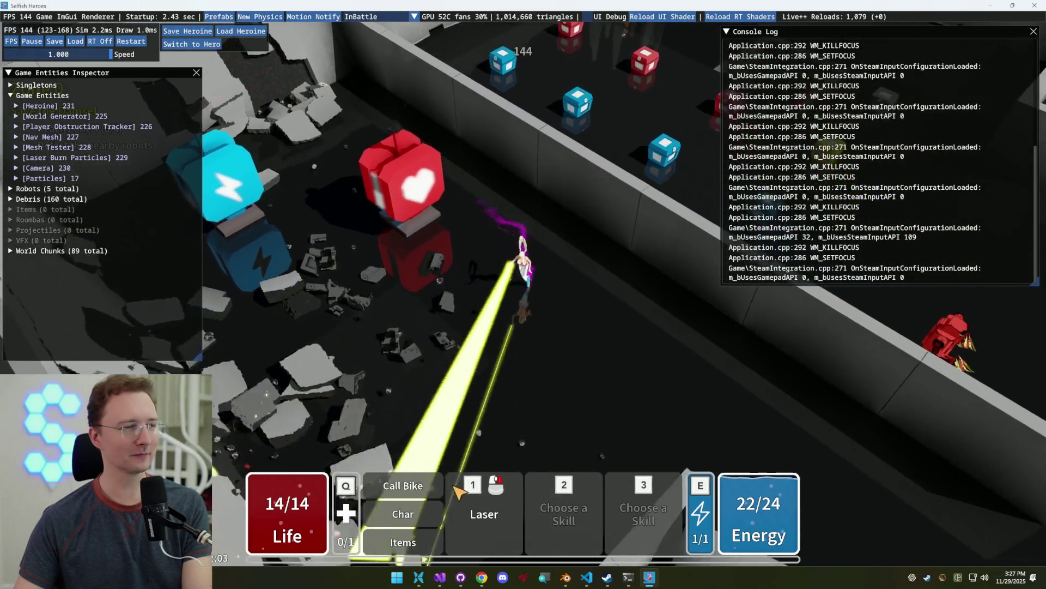
pyautogui.click(627, 425)
pyautogui.press('w')
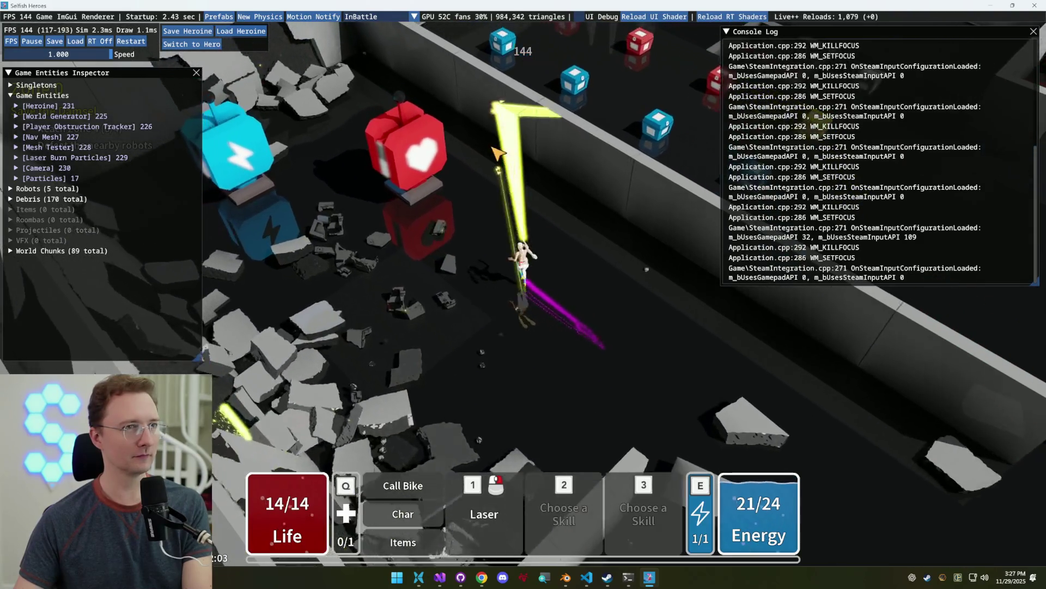
pyautogui.click(278, 235)
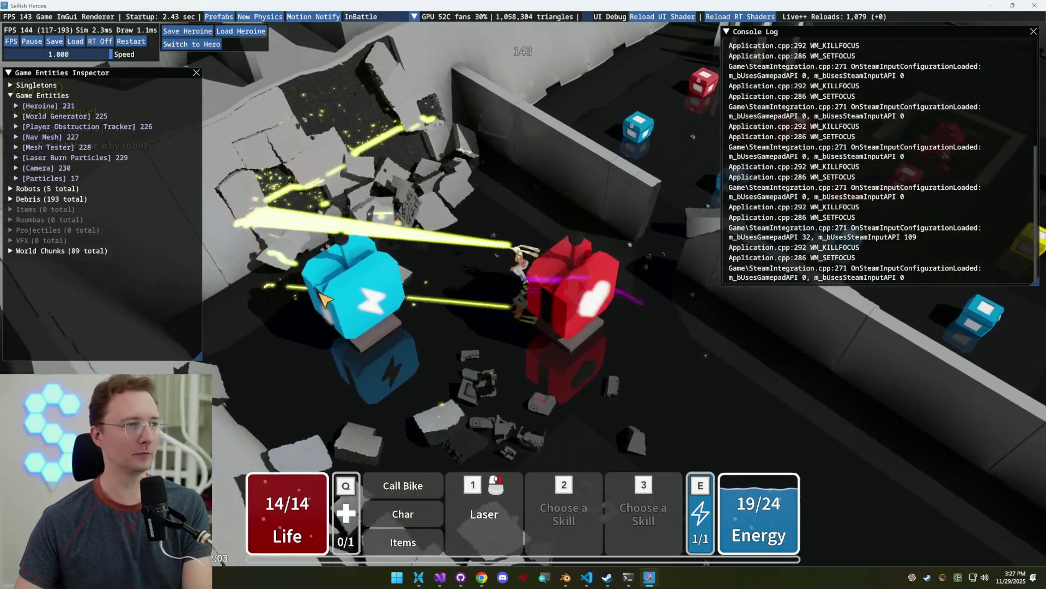
pyautogui.press('a')
pyautogui.click(327, 242)
pyautogui.press('w')
pyautogui.click(357, 246)
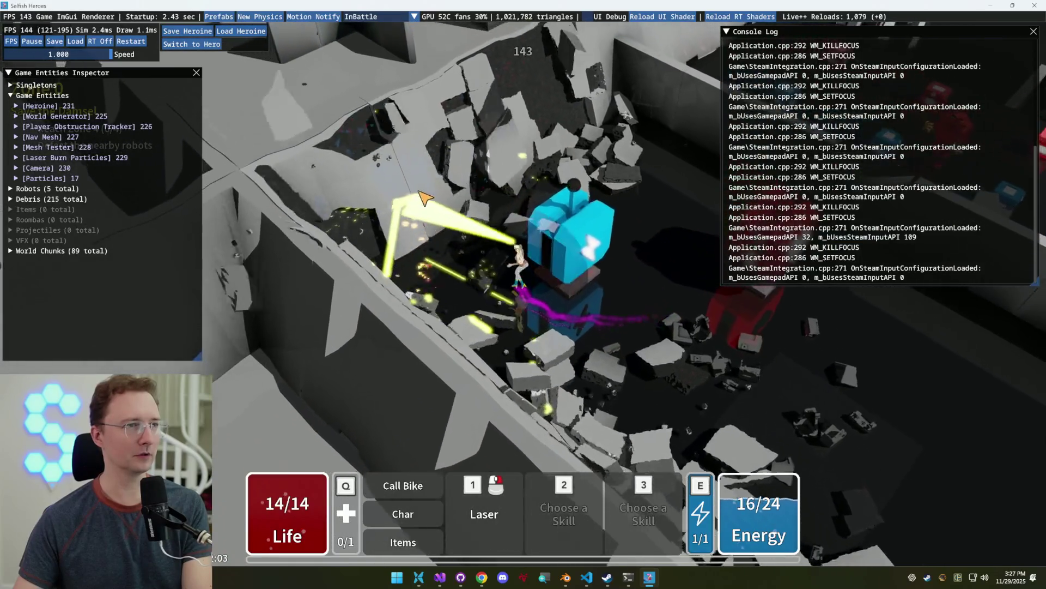
pyautogui.press('d')
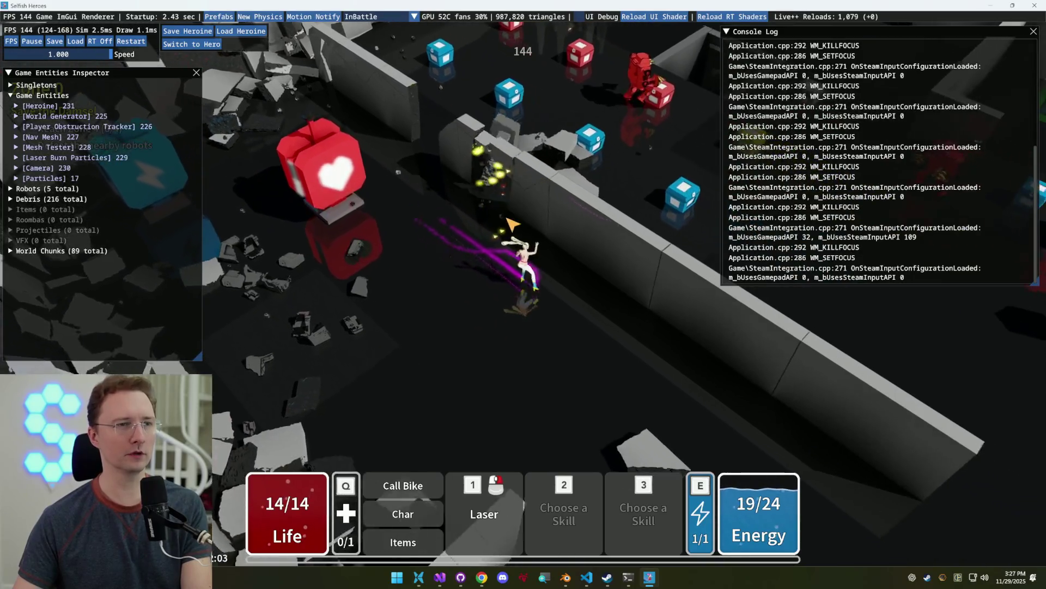
pyautogui.click(390, 142)
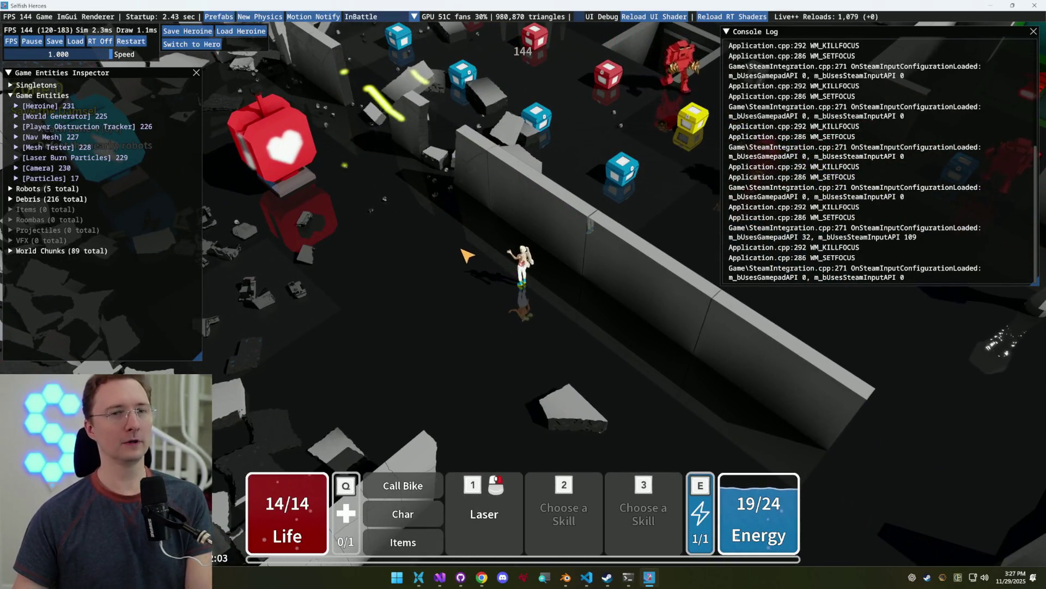
pyautogui.press('Escape')
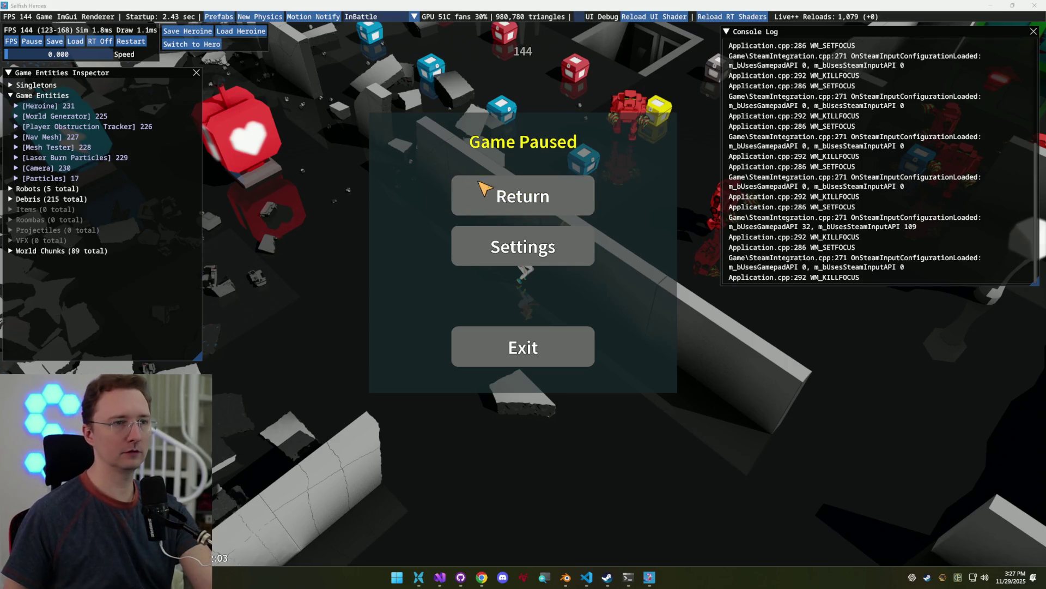
# Resume play from the pause menu, then pause the game again with Escape
pyautogui.press('Down')
pyautogui.press('Down')
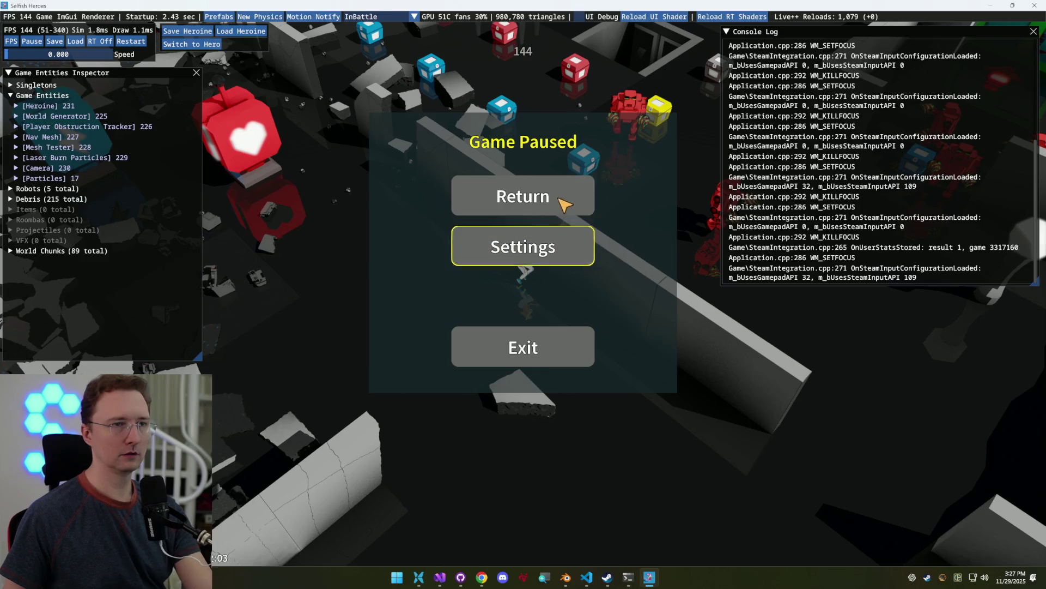
pyautogui.click(565, 204)
pyautogui.press('Escape')
pyautogui.press('Escape')
pyautogui.press('Escape')
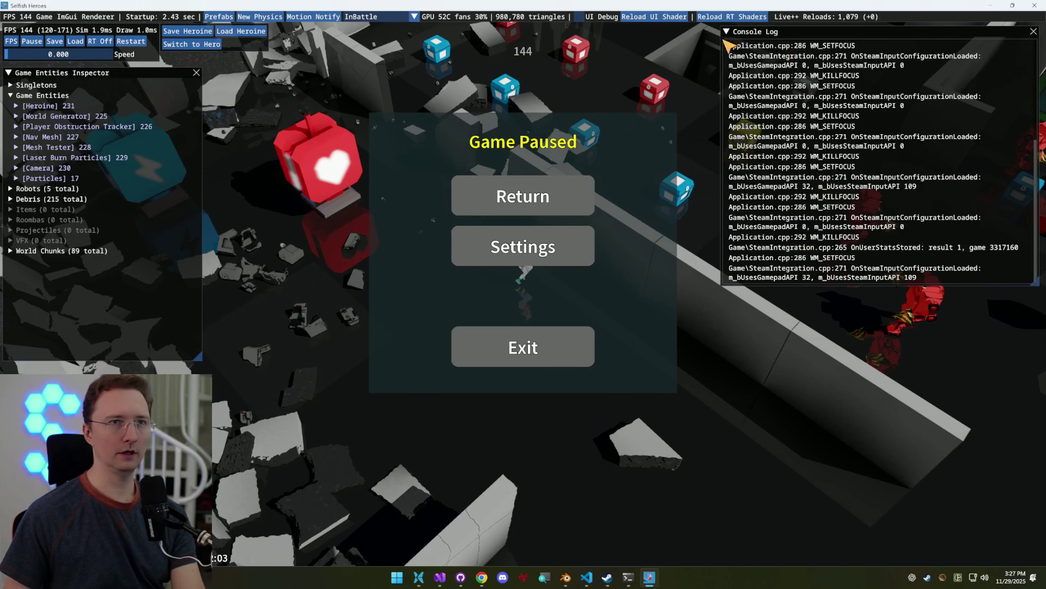
# Close the Console Log window and open the UI Entities Inspector from the debug menu
pyautogui.doubleClick(927, 33)
pyautogui.click(1033, 32)
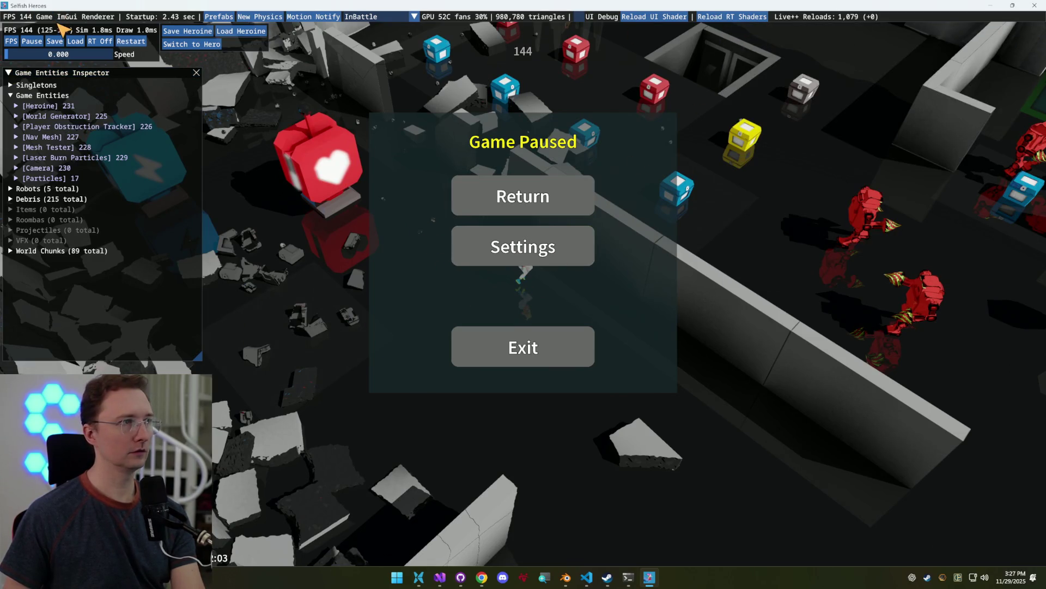
pyautogui.click(44, 17)
pyautogui.click(82, 145)
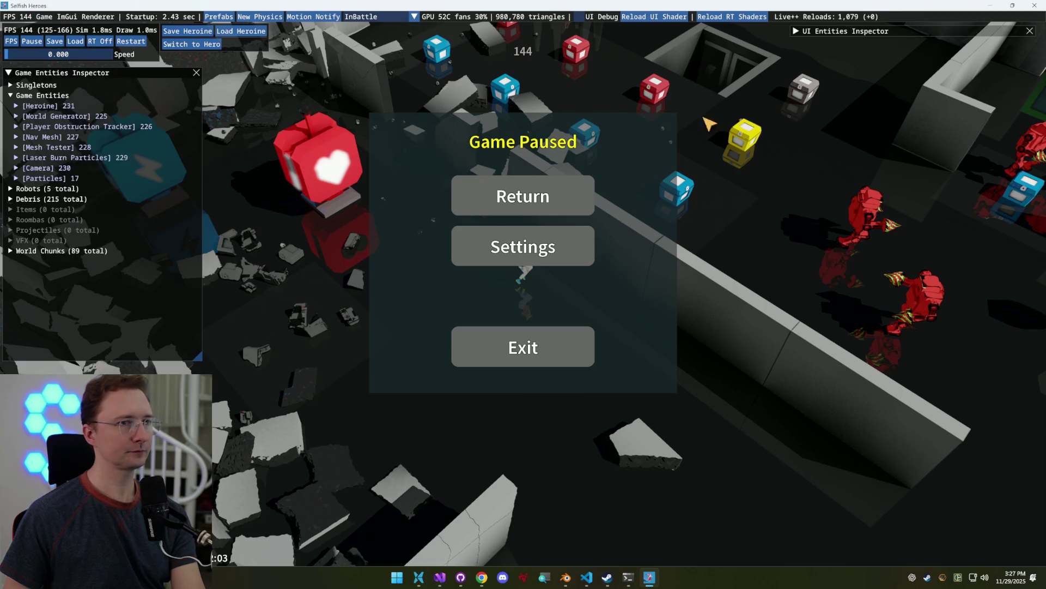
# Pick the Game Paused menu in the UI Entities Inspector and drag its Top dimension to 0.130
pyautogui.click(796, 31)
pyautogui.moveTo(834, 32); pyautogui.dragTo(816, 50)
pyautogui.click(817, 64)
pyautogui.click(524, 259)
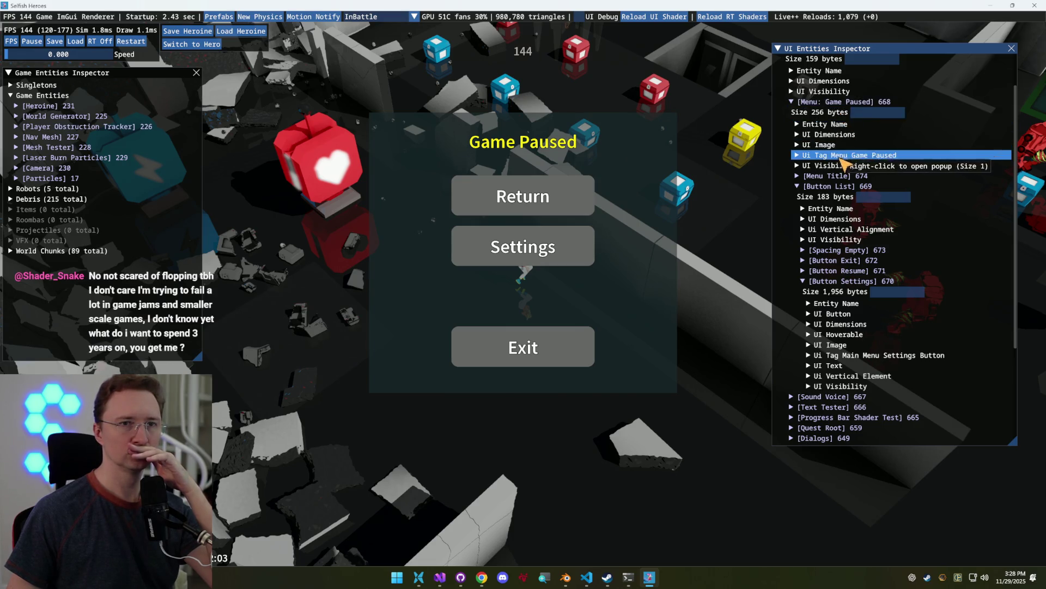
pyautogui.click(835, 135)
pyautogui.moveTo(861, 170)
pyautogui.mouseDown()
pyautogui.moveTo(853, 171)
pyautogui.moveTo(861, 173)
pyautogui.mouseUp()
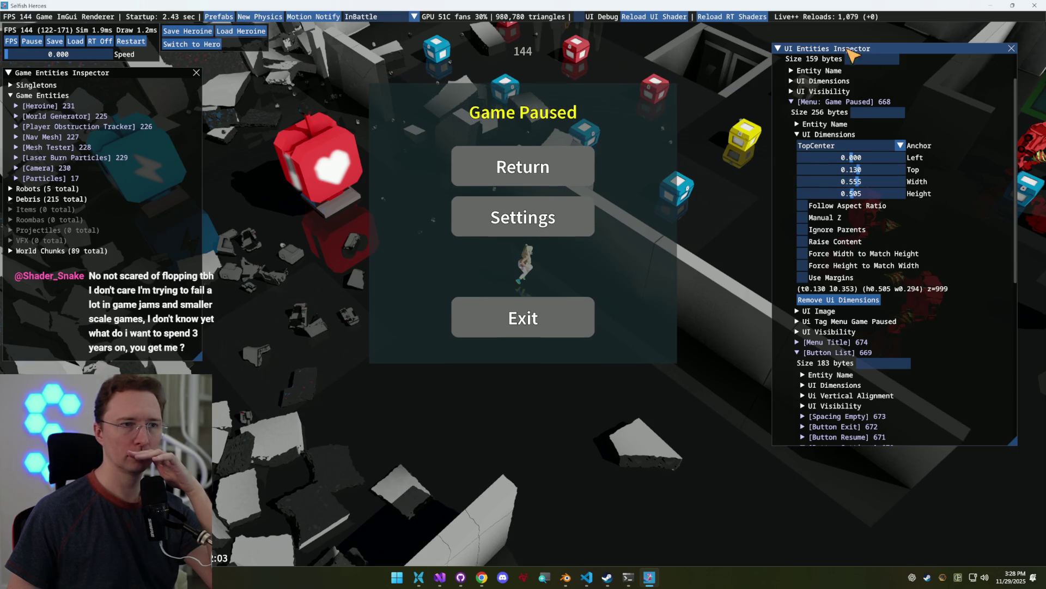
pyautogui.click(778, 49)
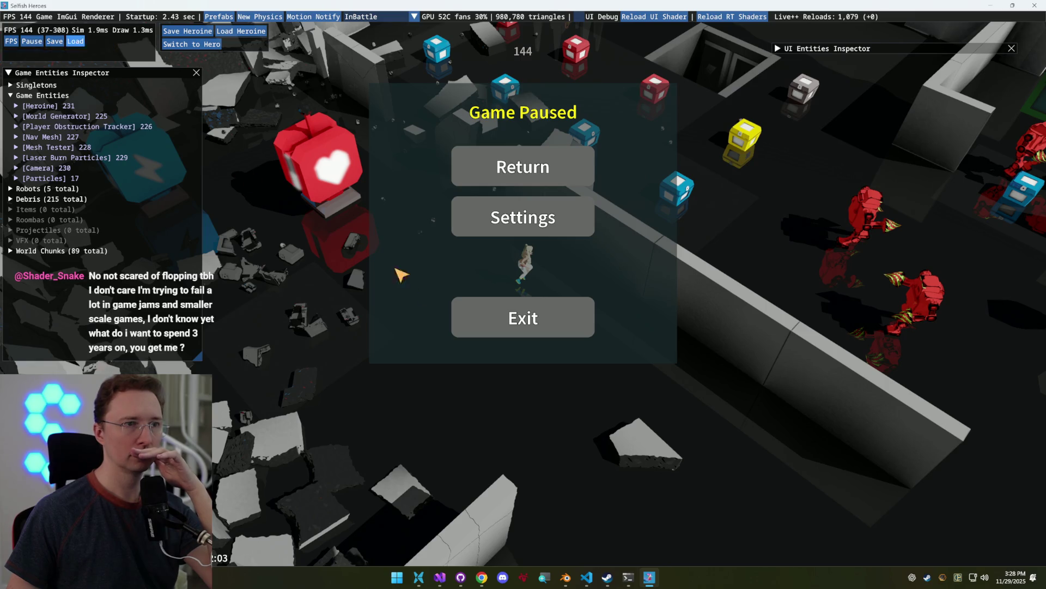
# Reload the world into a fresh debris-free layout, then resume play from the pause menu
pyautogui.press('Escape')
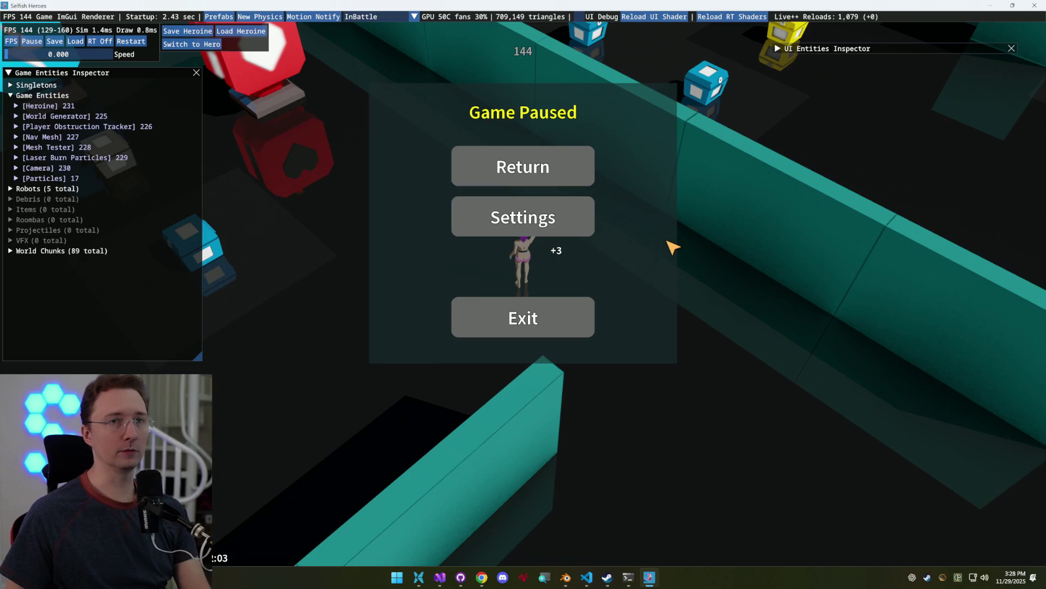
pyautogui.press('Escape')
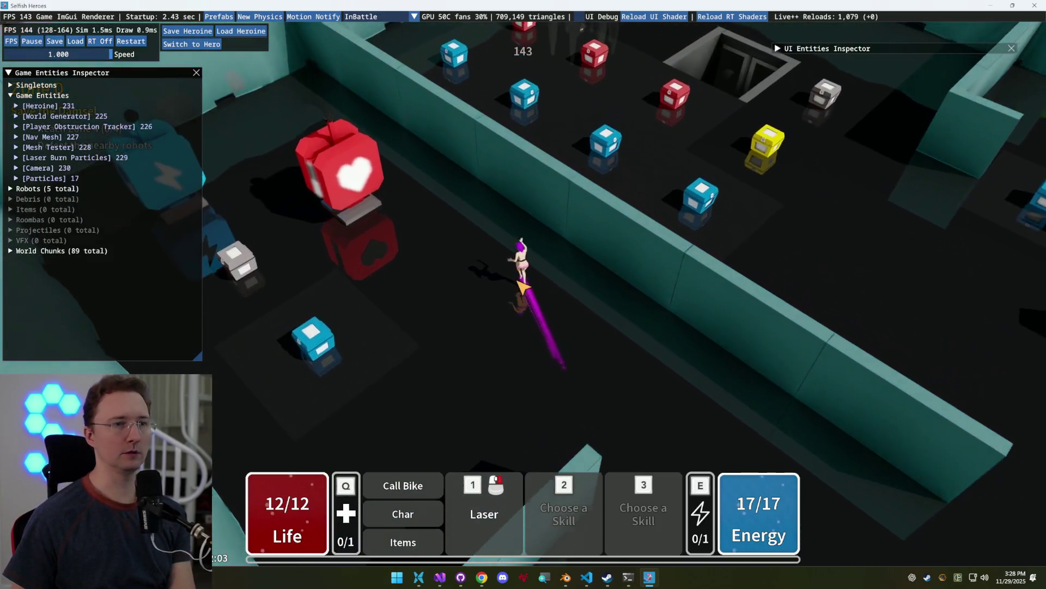
# Walk the heroine along the wall firing repeated laser bursts, then pause with Escape
pyautogui.press('w')
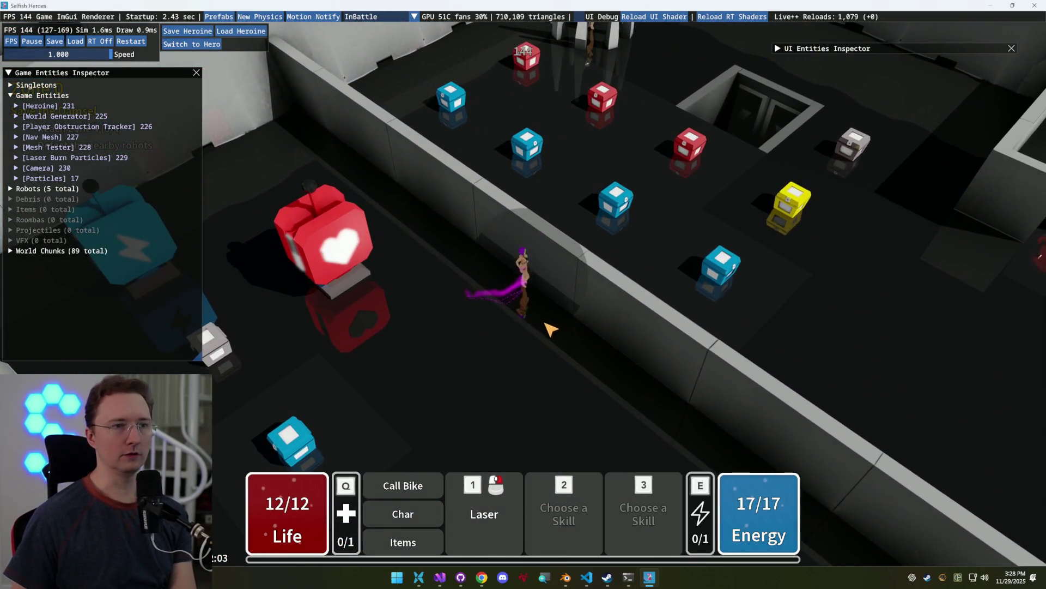
pyautogui.click(569, 366)
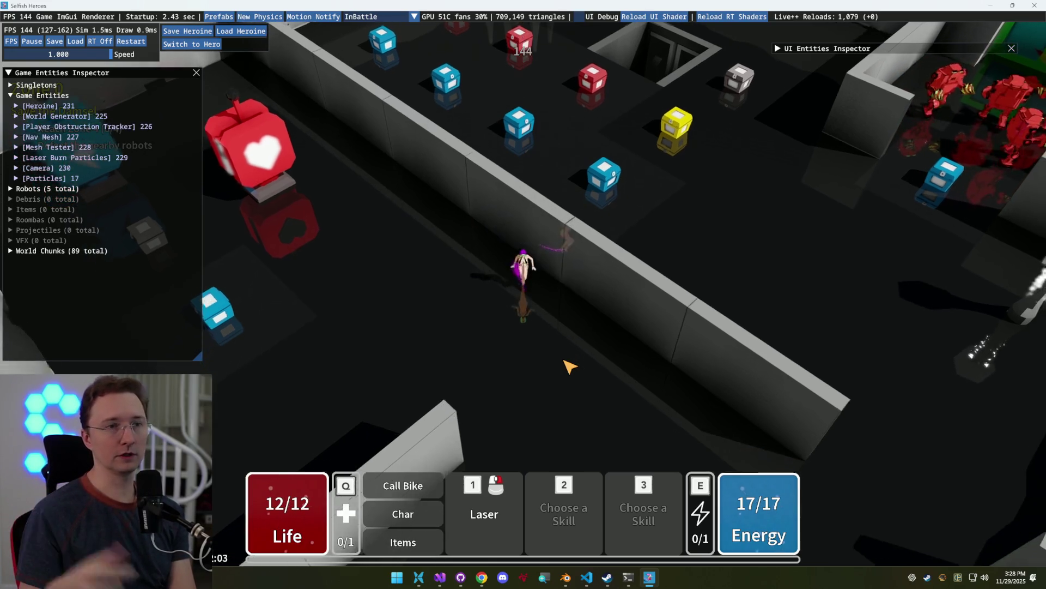
pyautogui.click(569, 367)
pyautogui.click(569, 366)
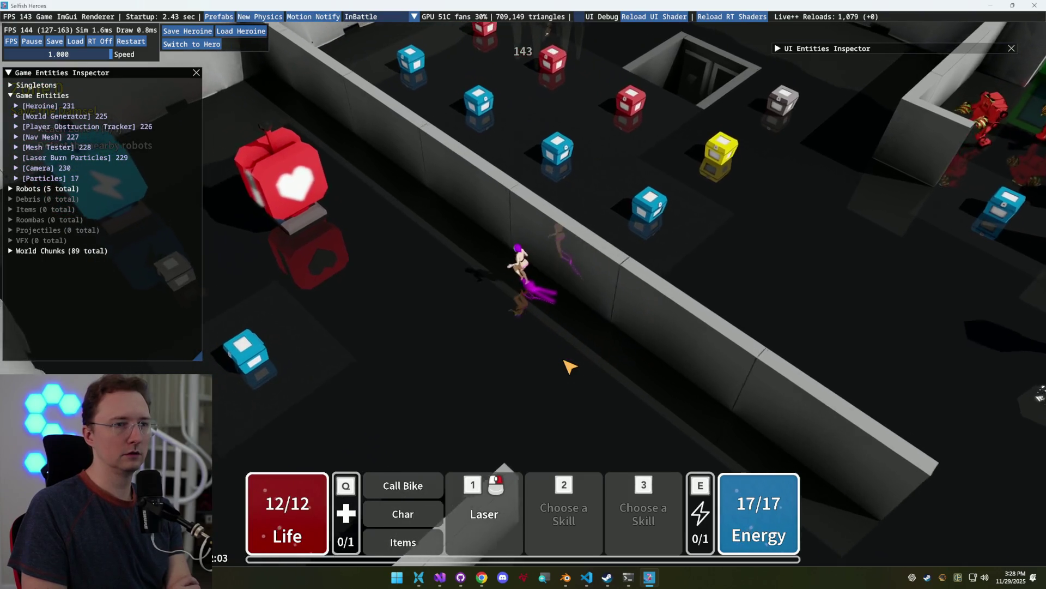
pyautogui.click(570, 367)
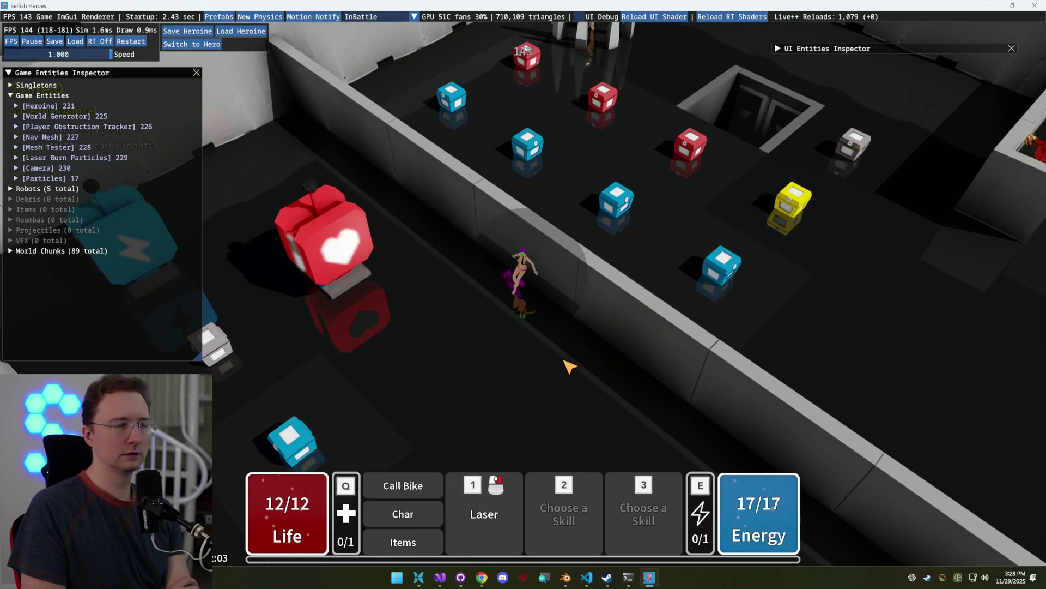
pyautogui.click(569, 367)
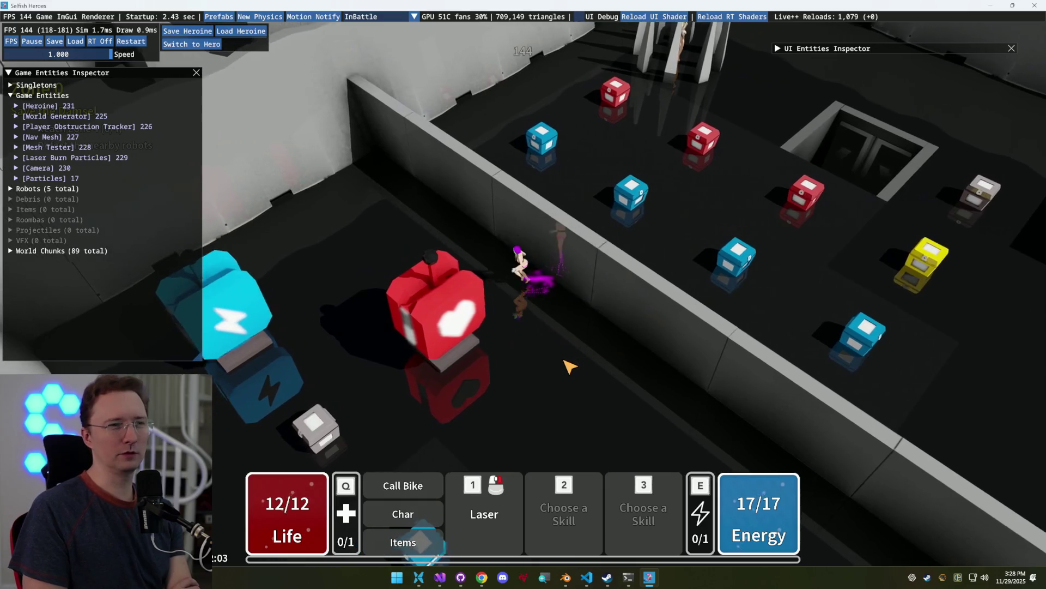
pyautogui.click(570, 367)
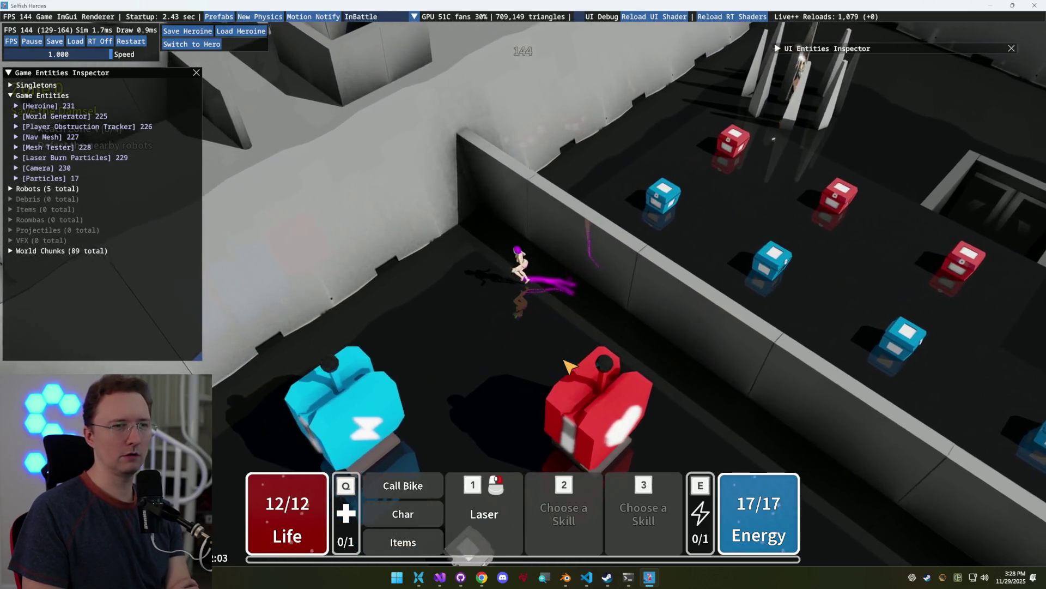
pyautogui.click(570, 367)
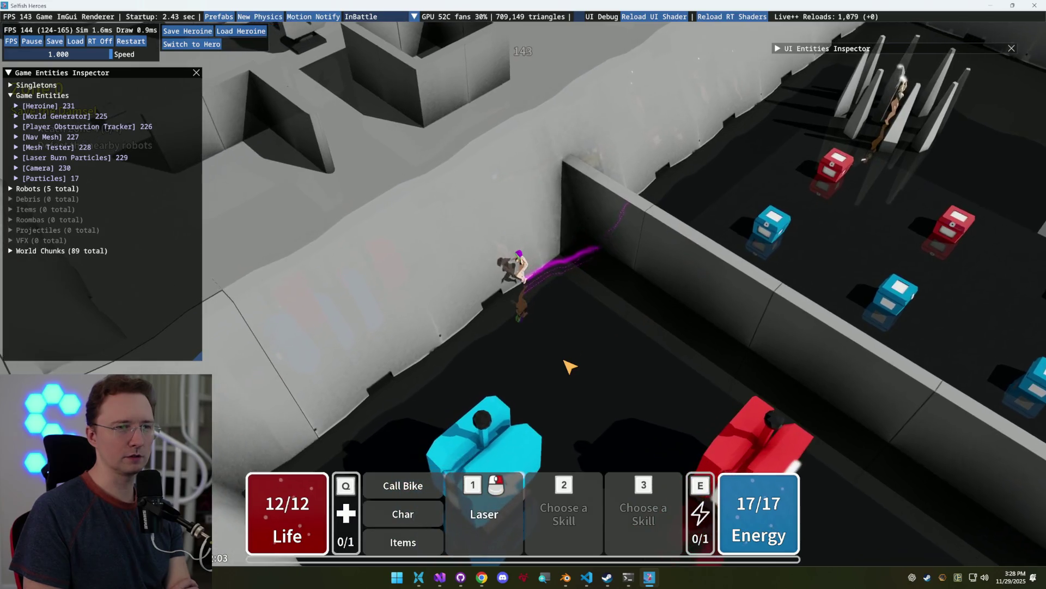
pyautogui.click(569, 366)
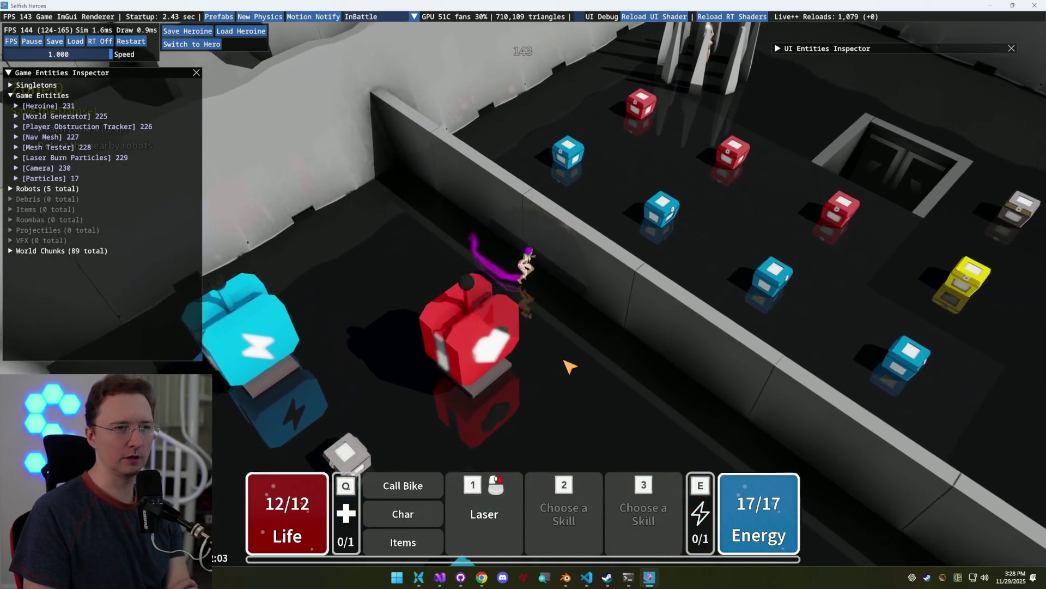
pyautogui.click(570, 367)
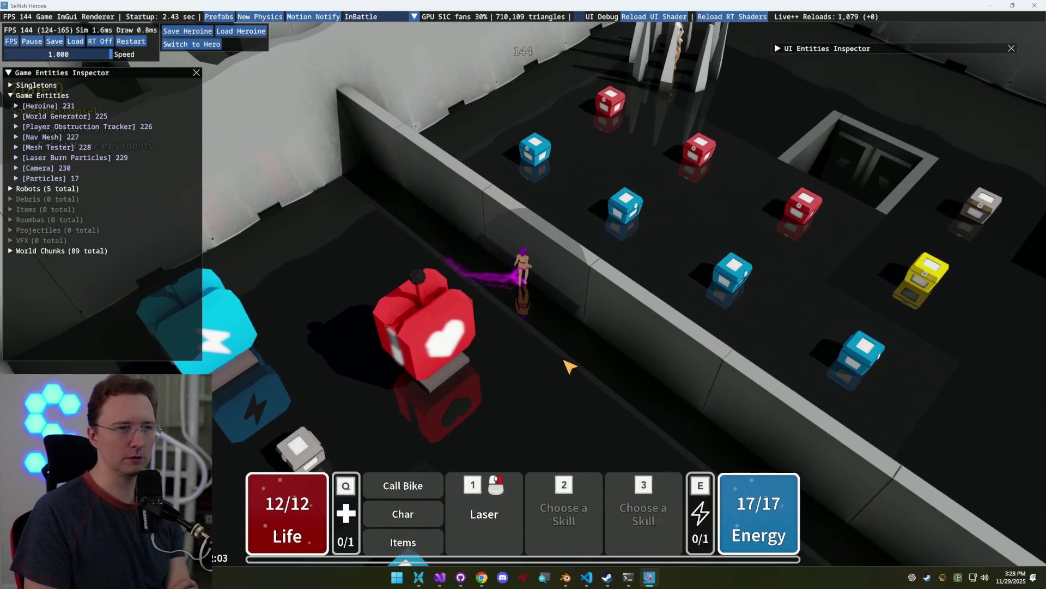
pyautogui.click(569, 367)
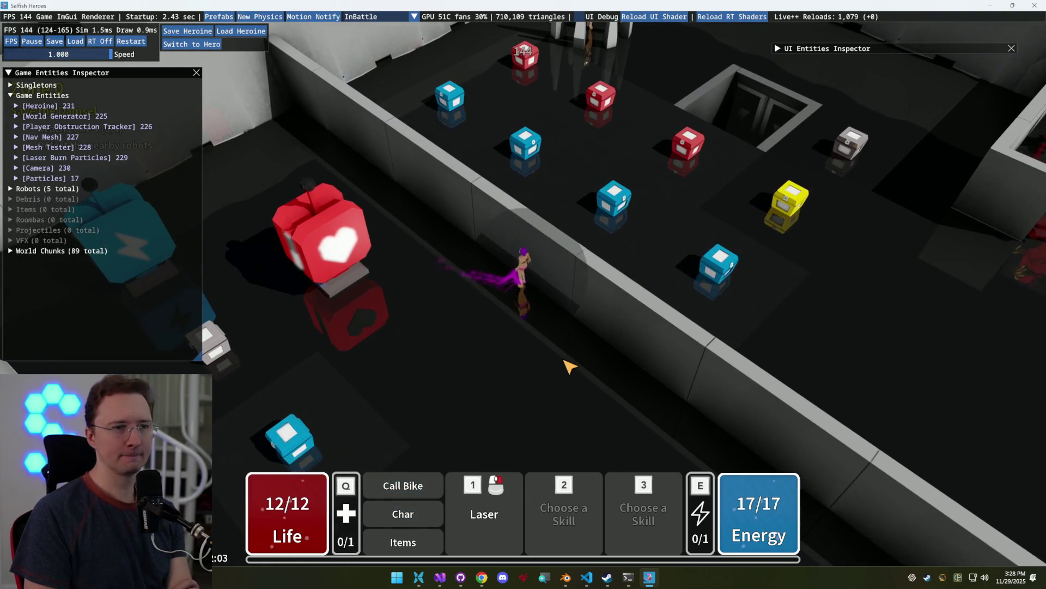
pyautogui.click(570, 367)
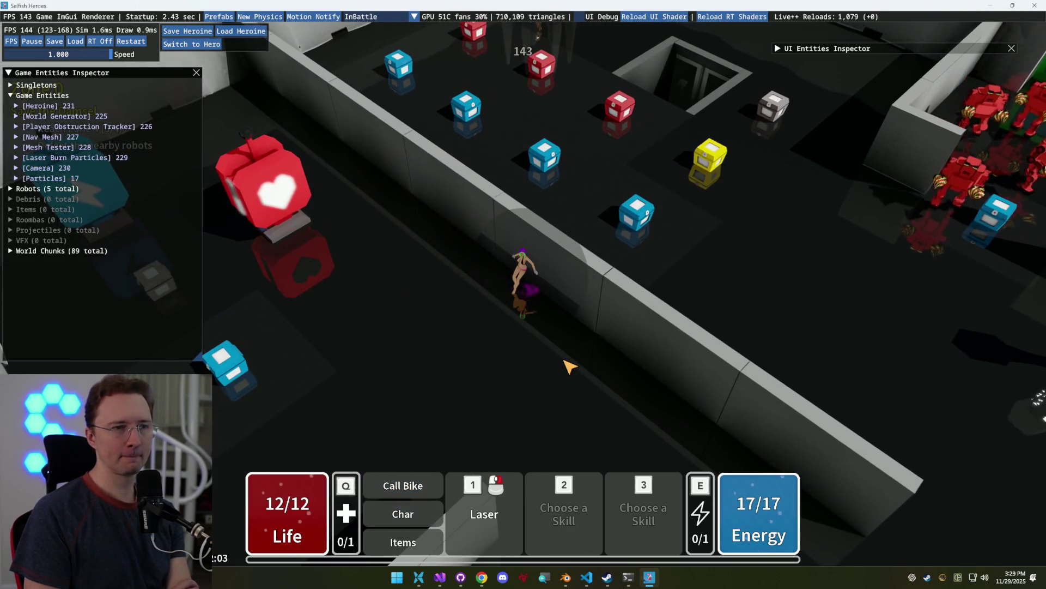
pyautogui.click(569, 367)
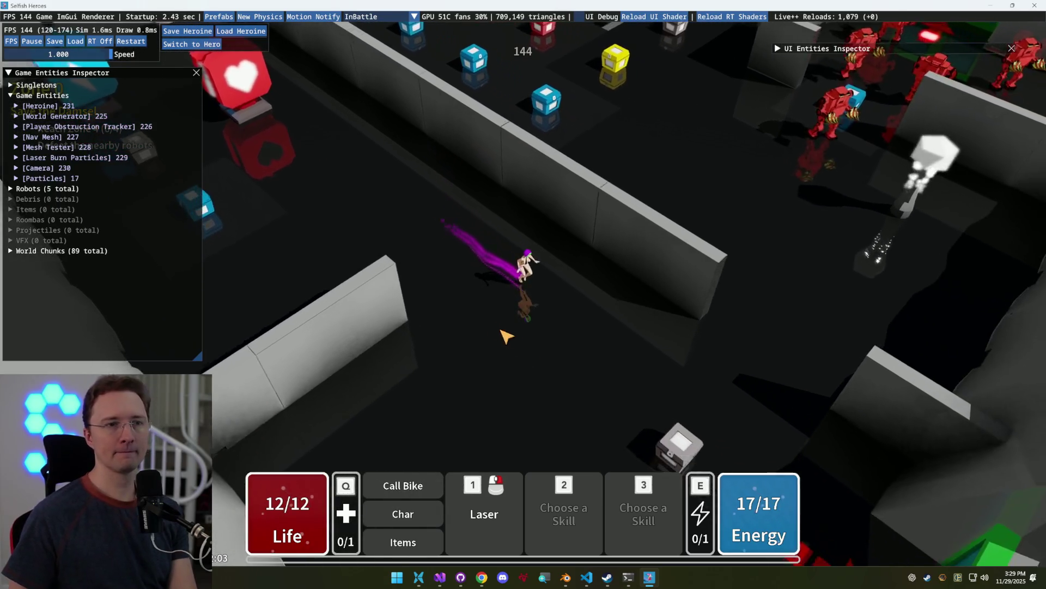
pyautogui.click(506, 335)
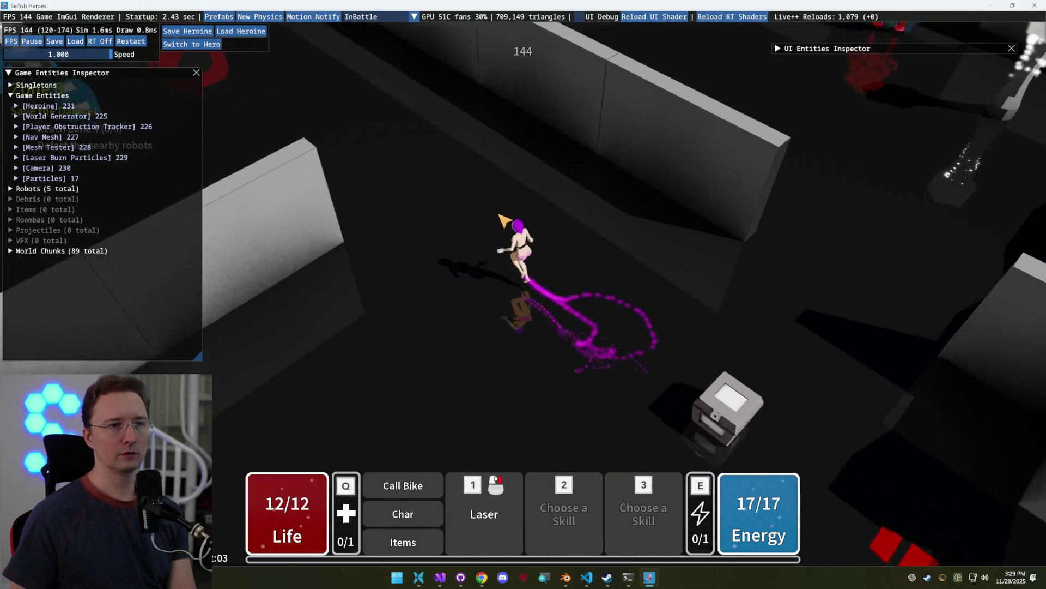
pyautogui.press('Escape')
pyautogui.press('Escape')
pyautogui.press('Escape')
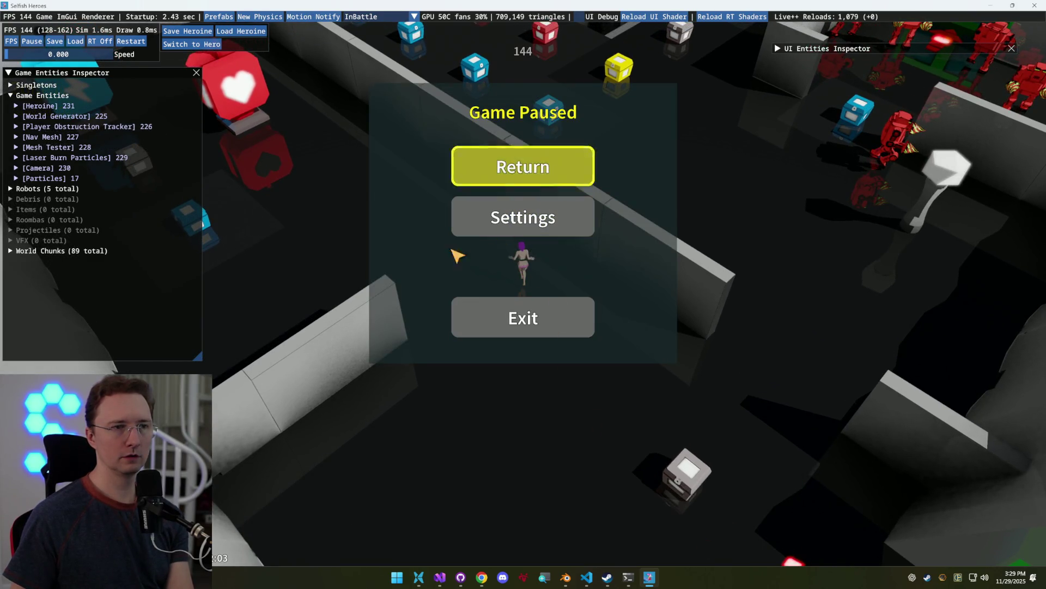
# Drag the pause menu's Top value in the UI Entities Inspector to 0.130, then resume play
pyautogui.press('Escape')
pyautogui.press('Escape')
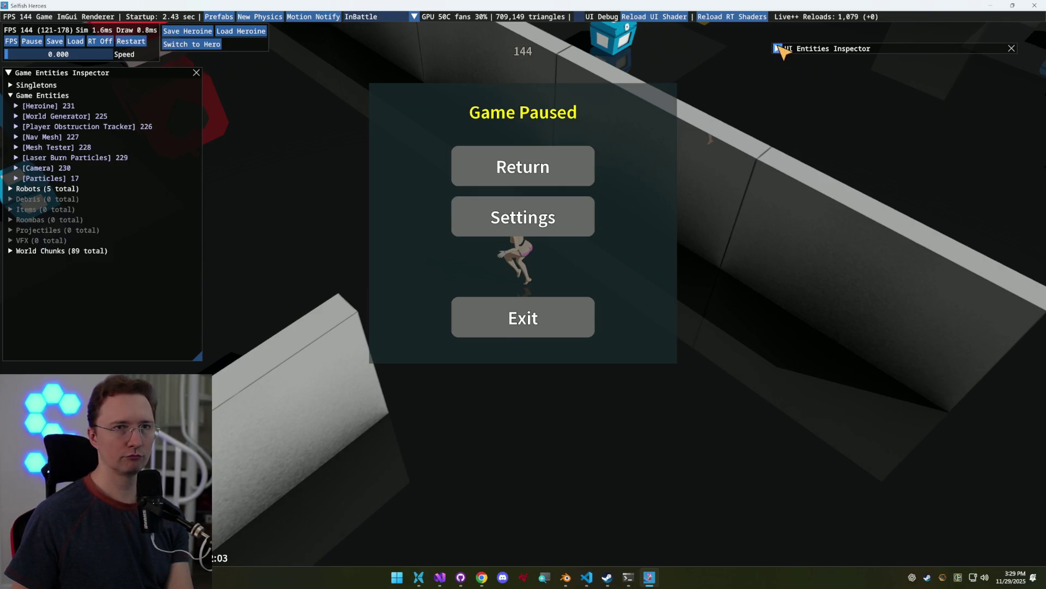
pyautogui.click(781, 49)
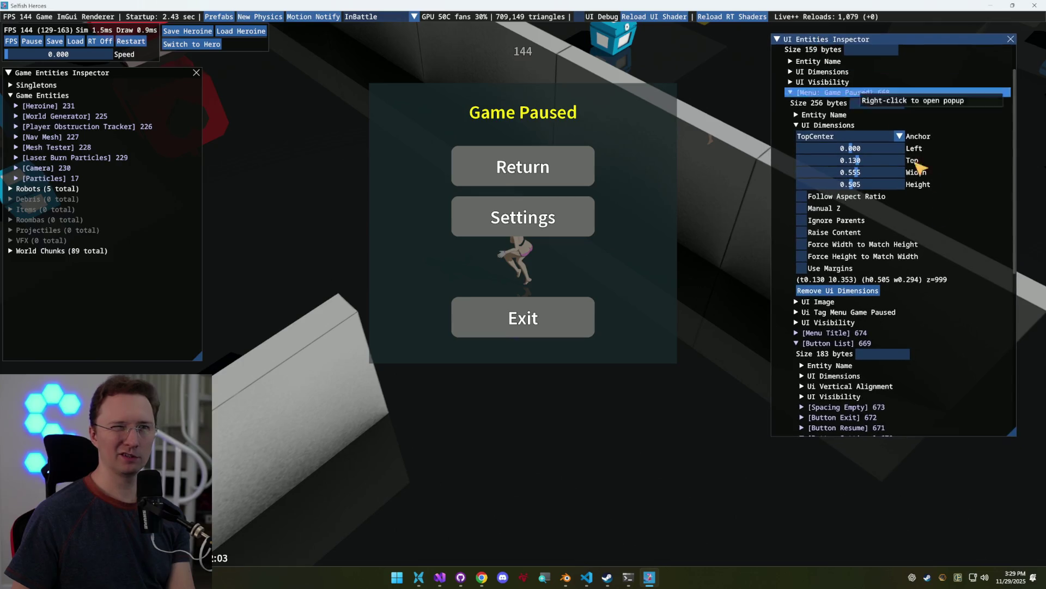
pyautogui.moveTo(858, 163); pyautogui.dragTo(861, 165)
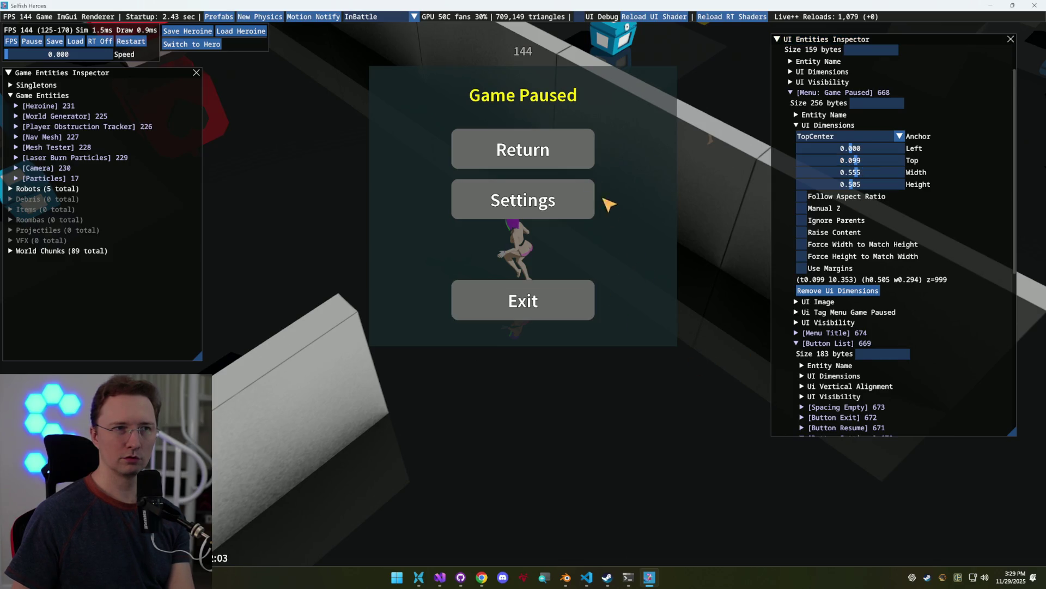
pyautogui.press('Escape')
pyautogui.press('Escape')
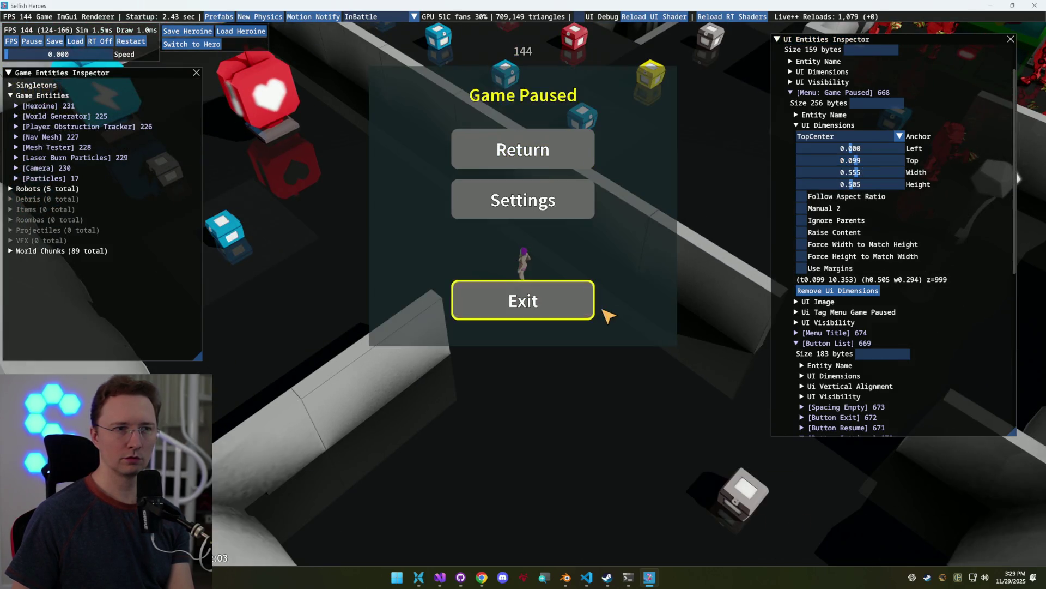
pyautogui.moveTo(864, 162); pyautogui.dragTo(866, 164)
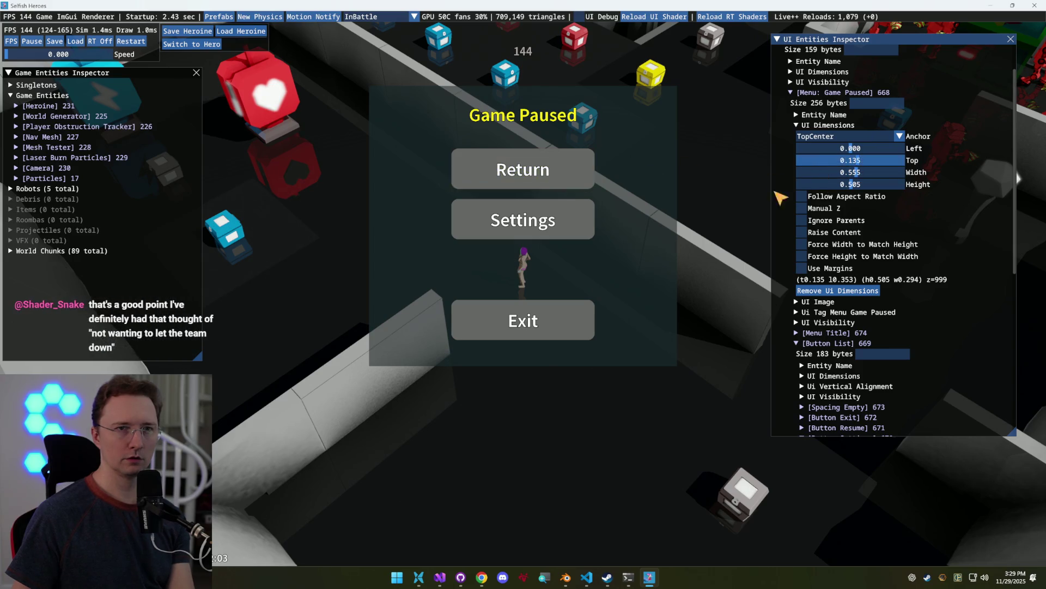
pyautogui.moveTo(858, 164); pyautogui.dragTo(861, 162)
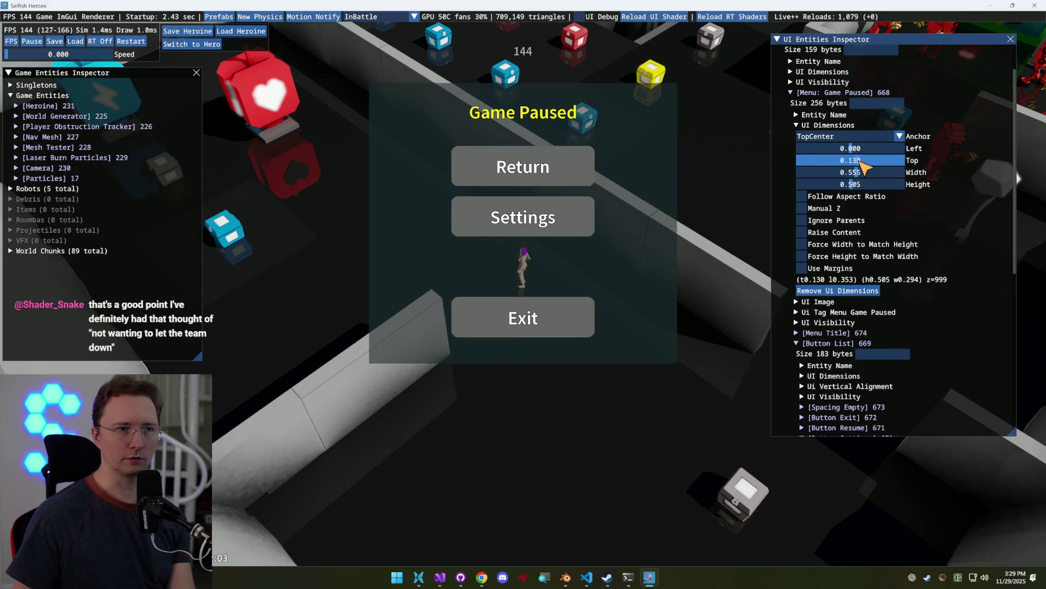
pyautogui.click(548, 159)
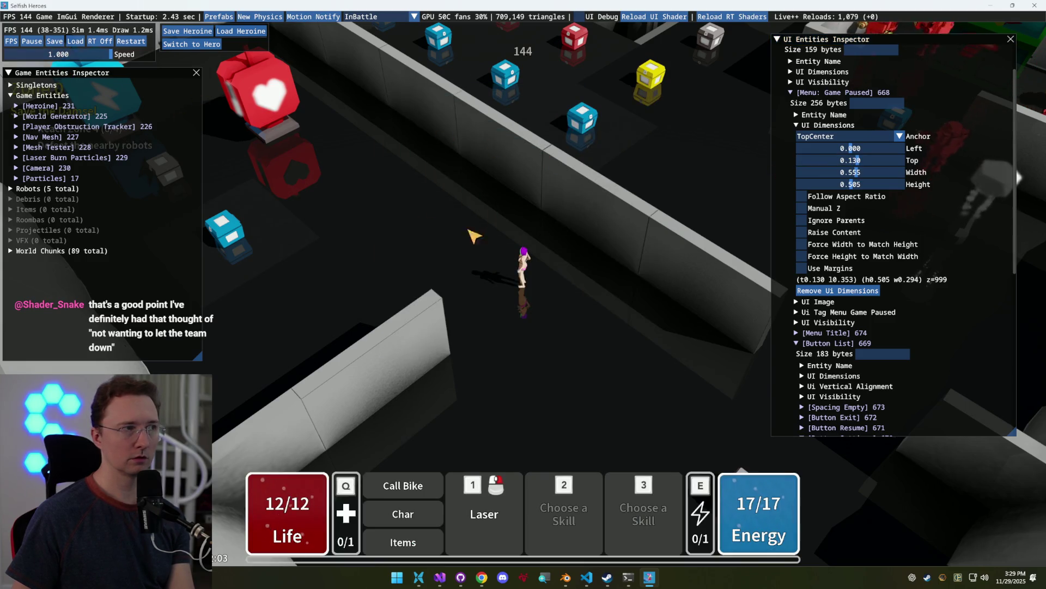
# Move the UI Entities Inspector aside and run the heroine along the wall, blasting it with the laser
pyautogui.press('Escape')
pyautogui.press('Escape')
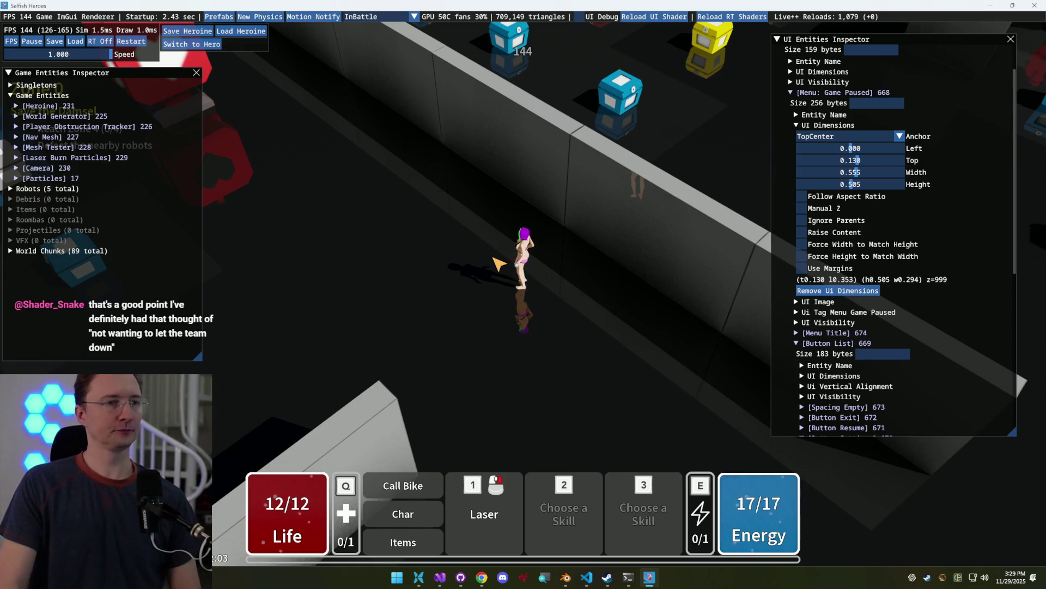
pyautogui.scroll(-2, 532, 260)
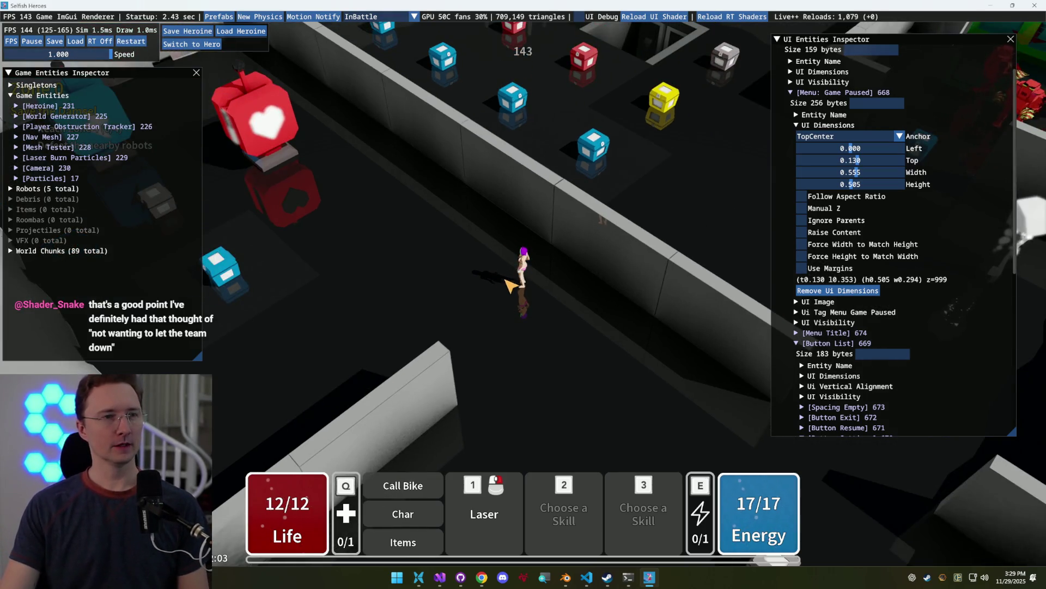
pyautogui.moveTo(941, 53); pyautogui.dragTo(966, 44)
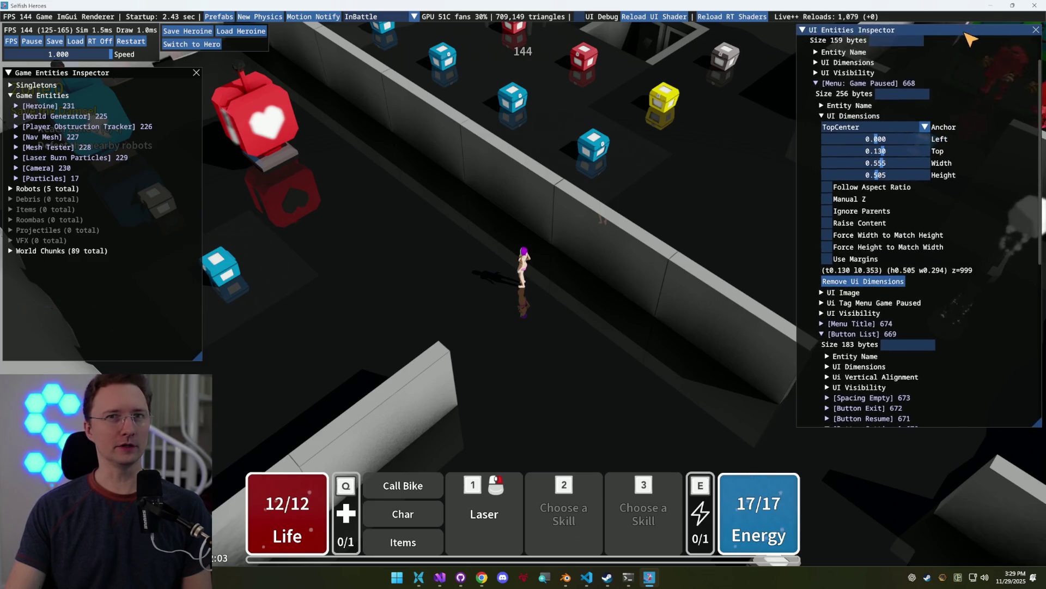
pyautogui.press('a')
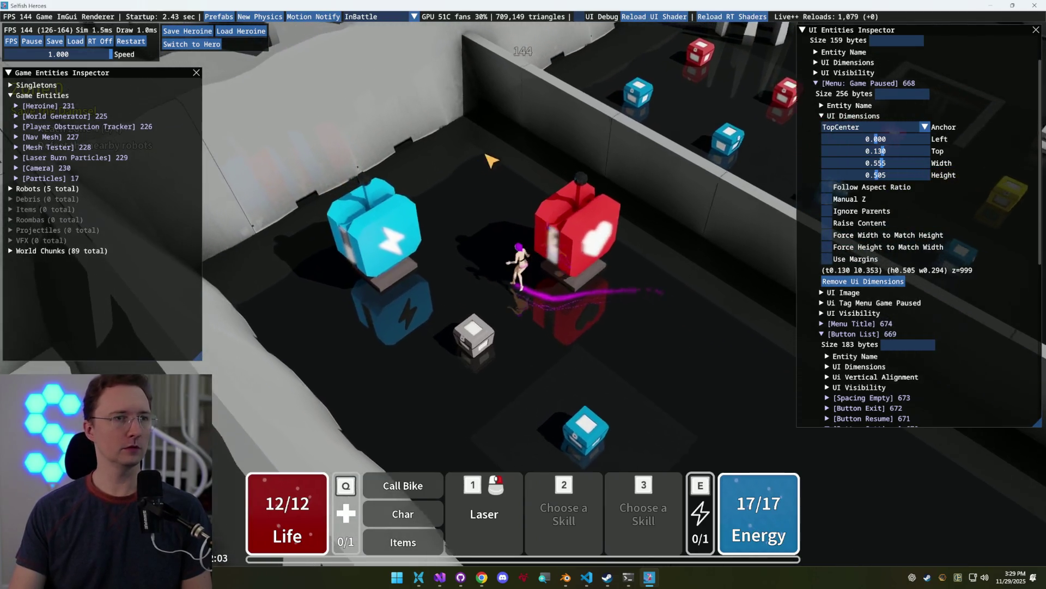
pyautogui.click(567, 237)
pyautogui.press('w')
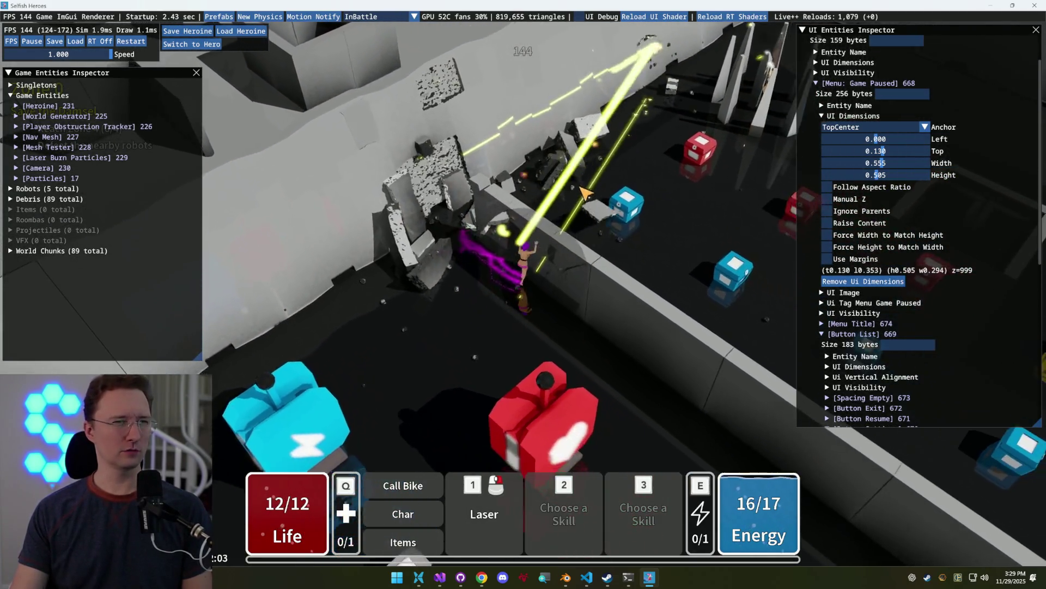
pyautogui.click(582, 190)
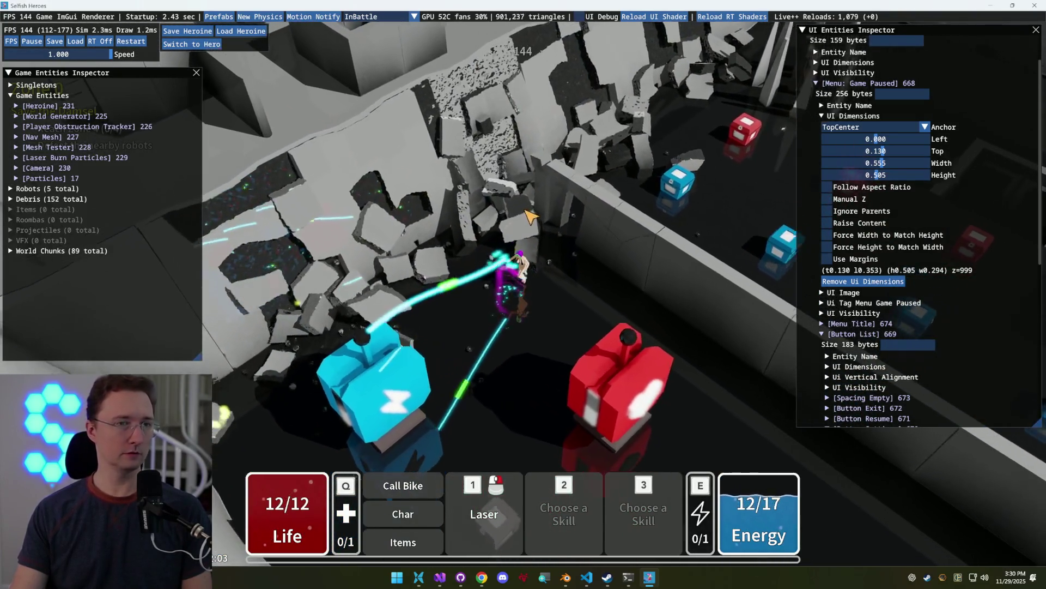
pyautogui.click(482, 177)
pyautogui.press('s')
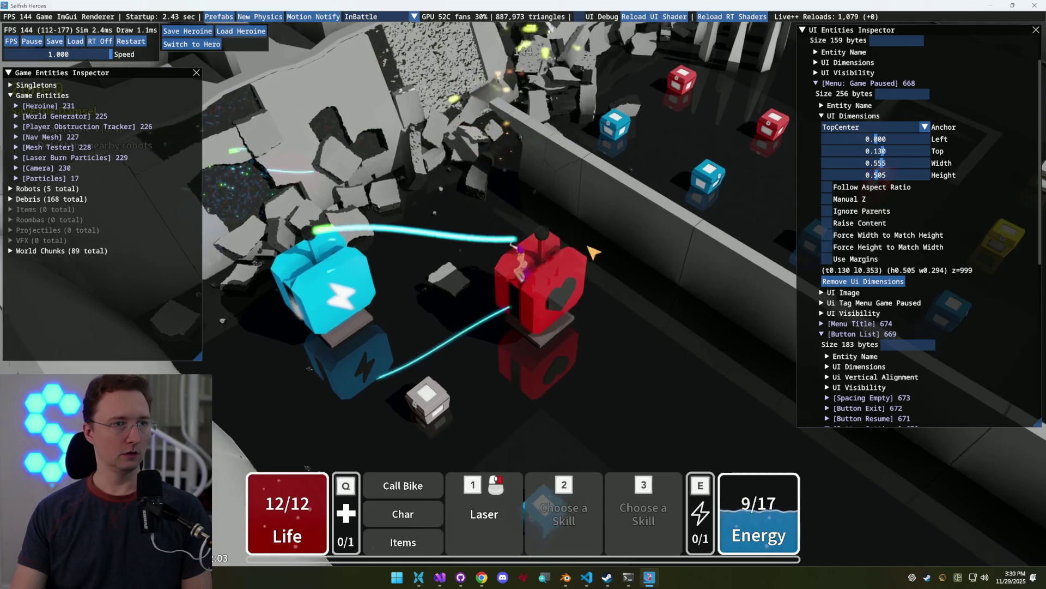
pyautogui.press('d')
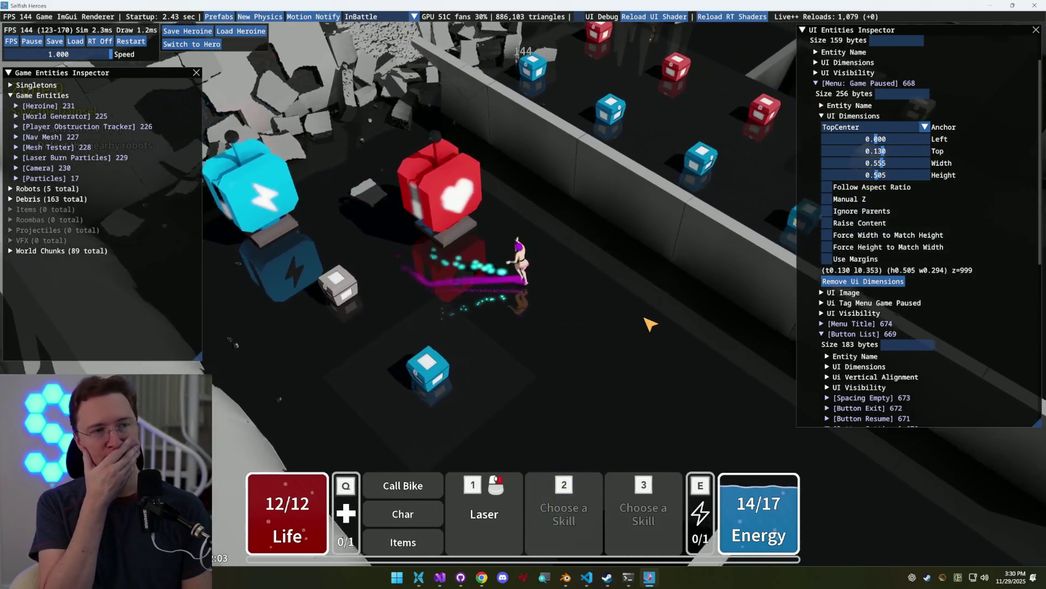
pyautogui.press('s')
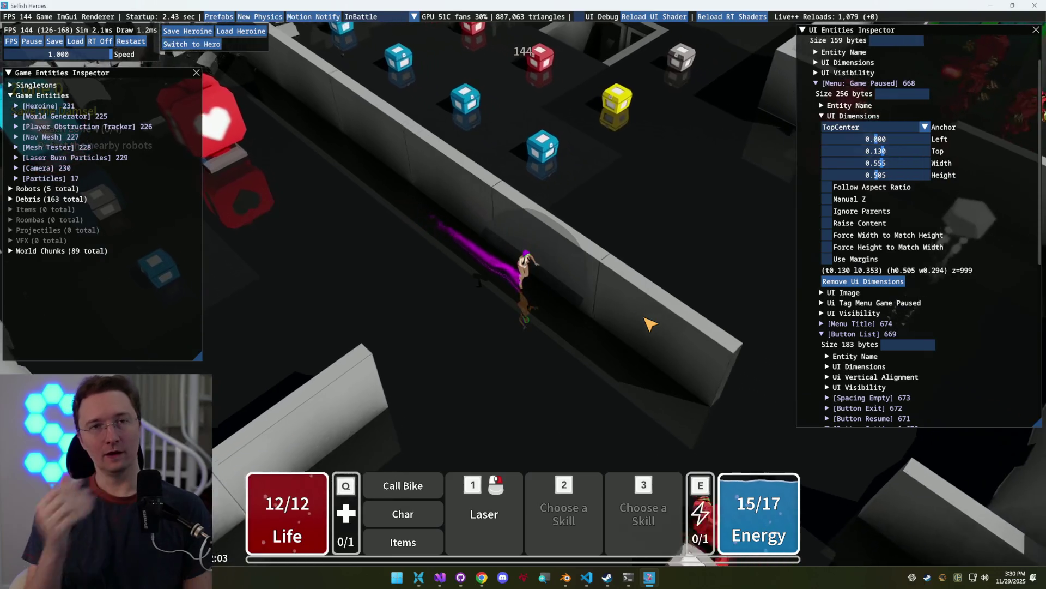
pyautogui.press('a')
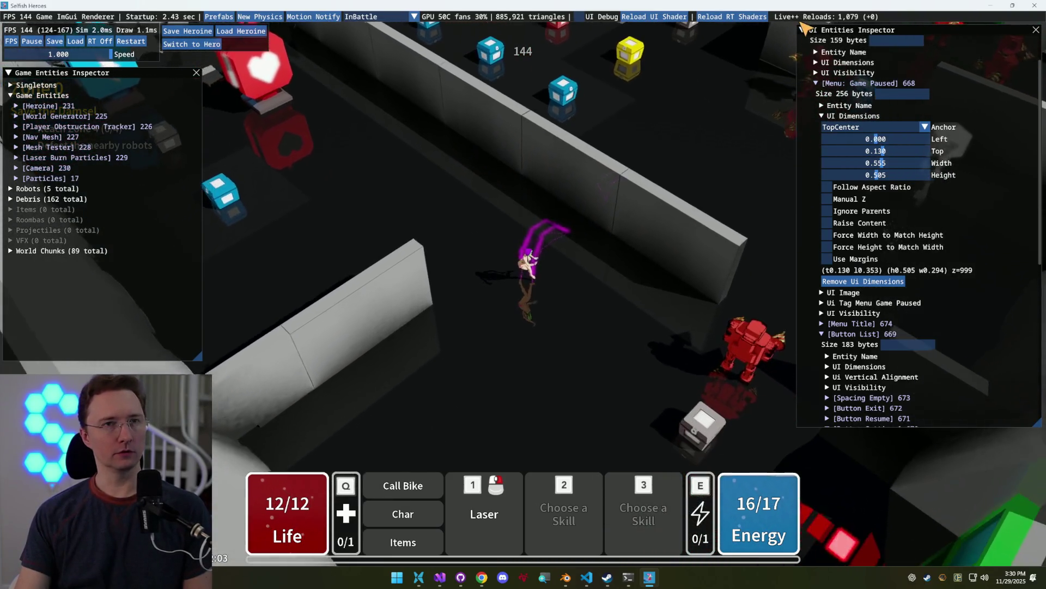
pyautogui.press('w')
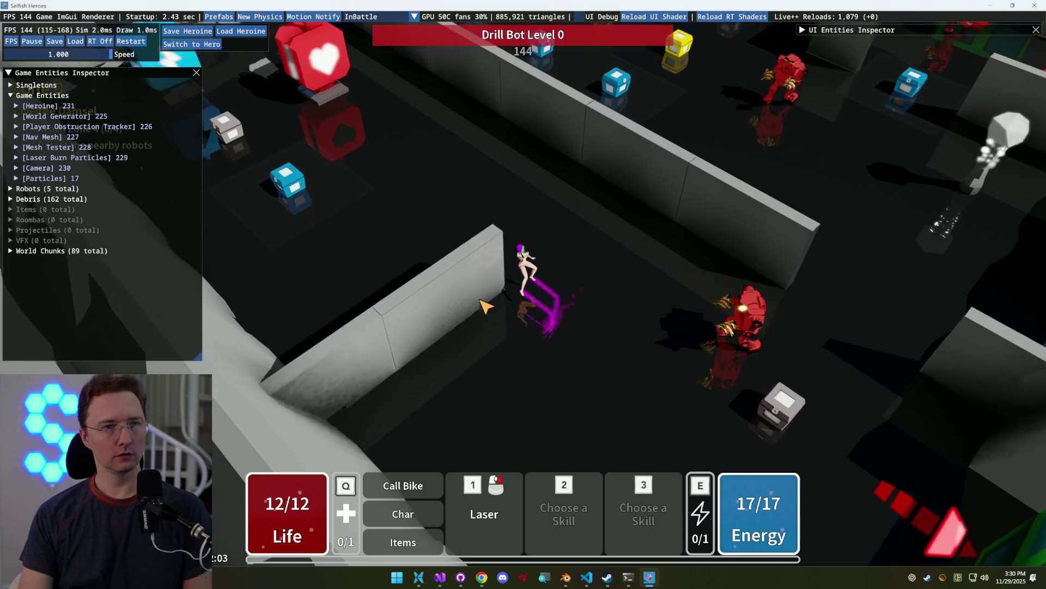
# Laser the robot at the lower right and collect its dropped gold and energy
pyautogui.click(487, 306)
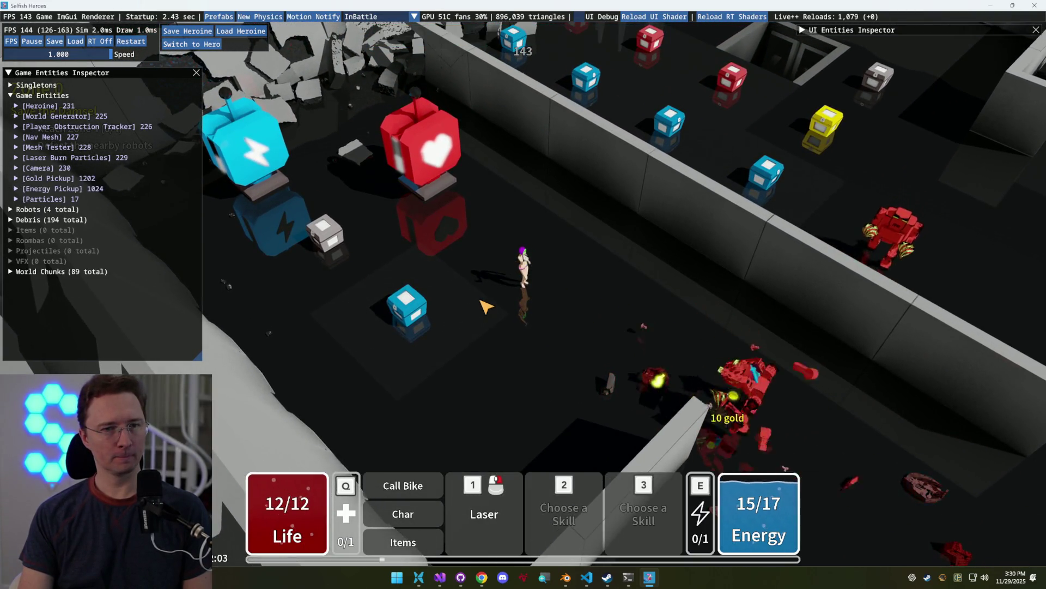
pyautogui.press('d')
pyautogui.press('w')
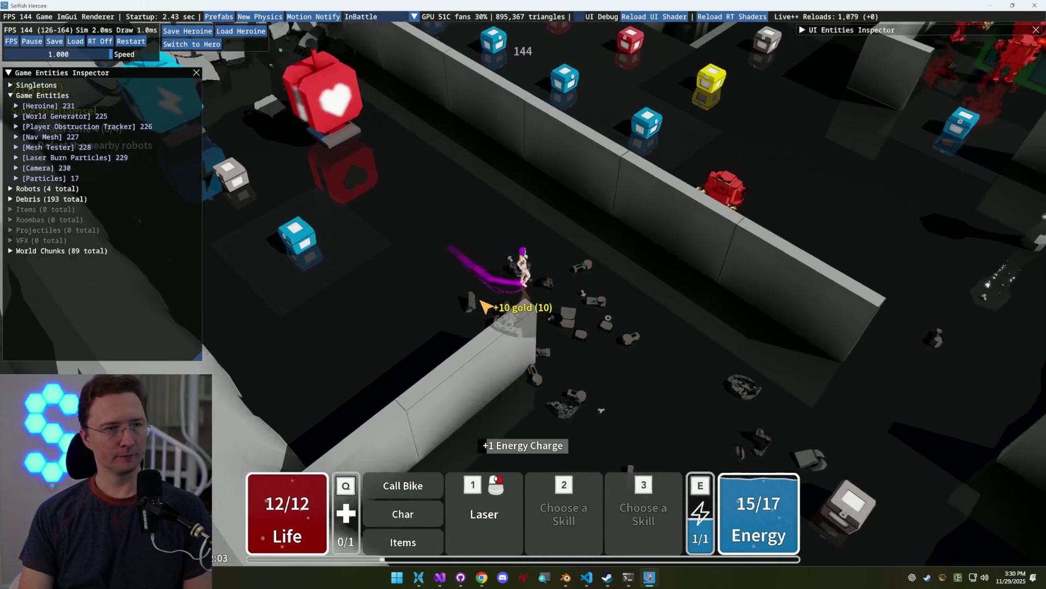
pyautogui.press('s')
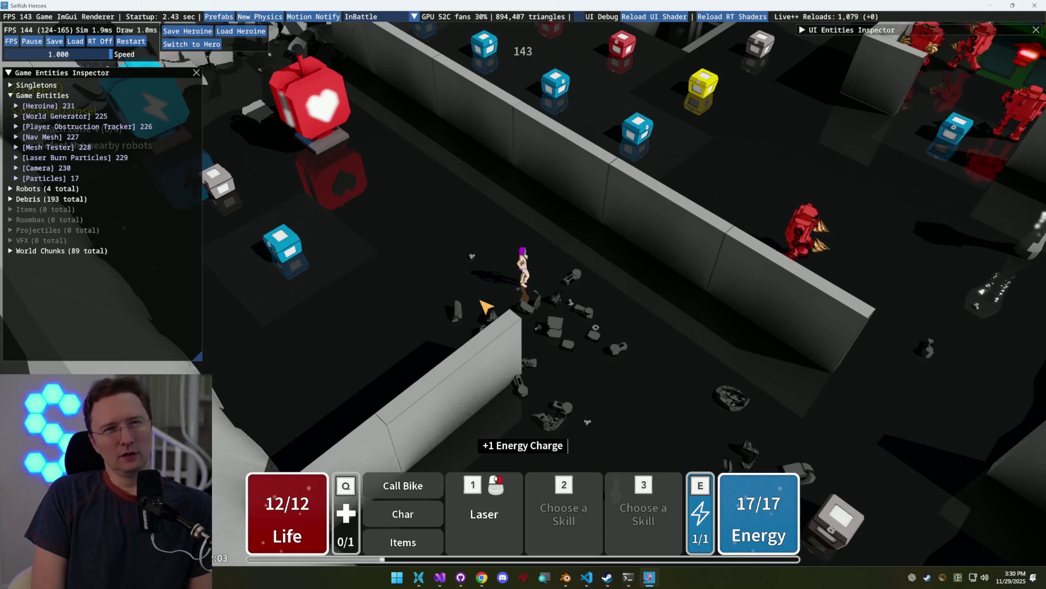
pyautogui.press('d')
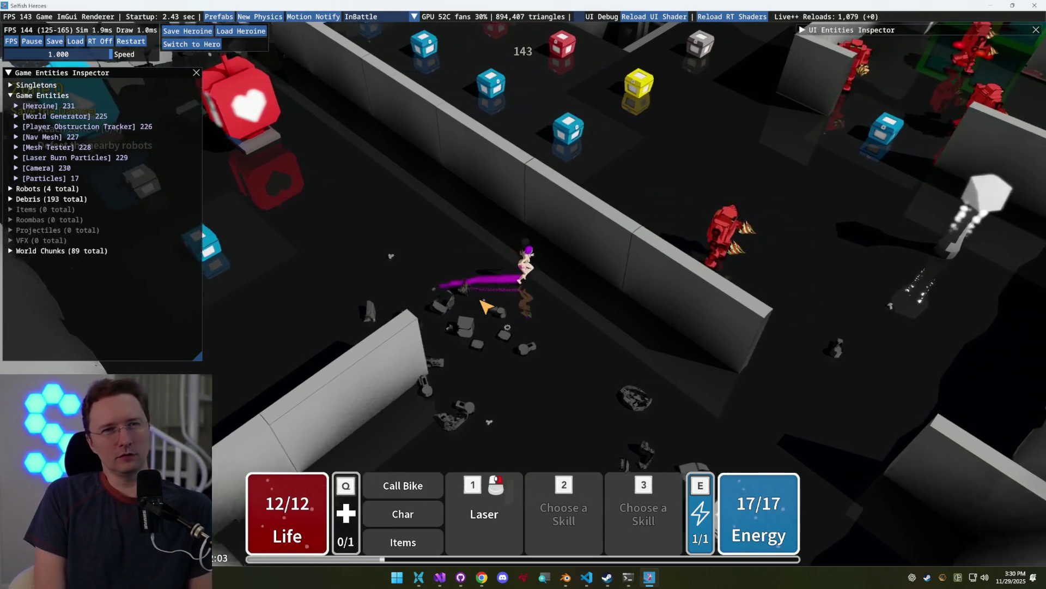
pyautogui.press('s')
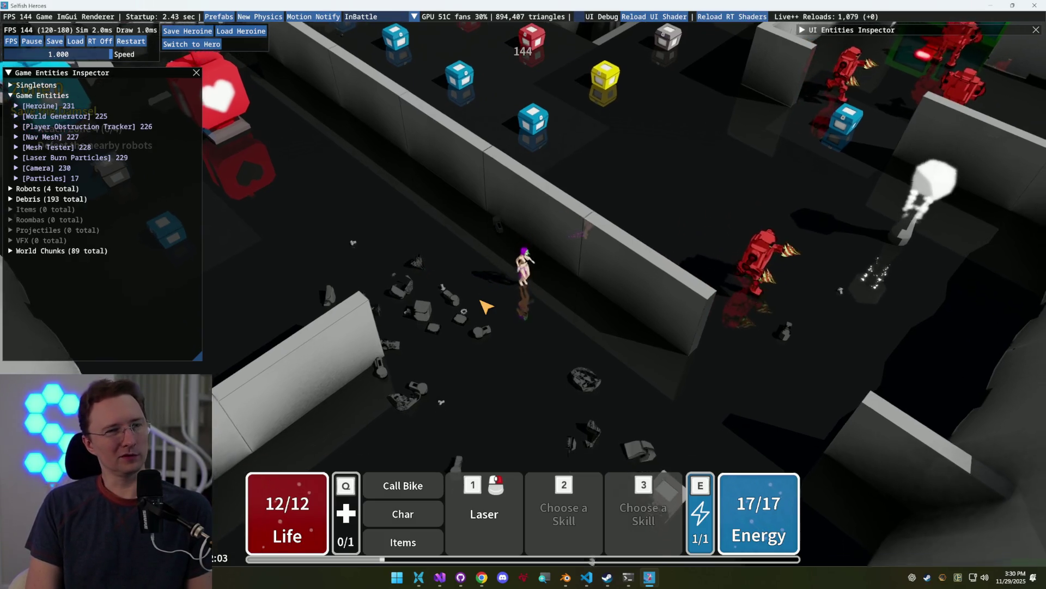
pyautogui.press('a')
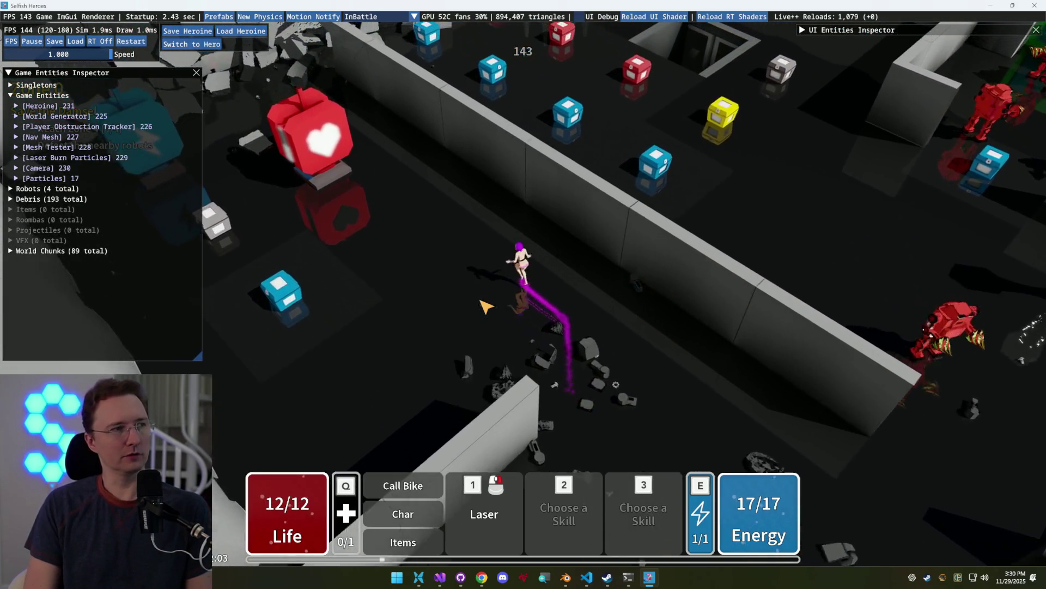
# Pause the game, uncomment the leftButtonDown log call on Input.cpp line 194, and hot-reload
pyautogui.press('Escape')
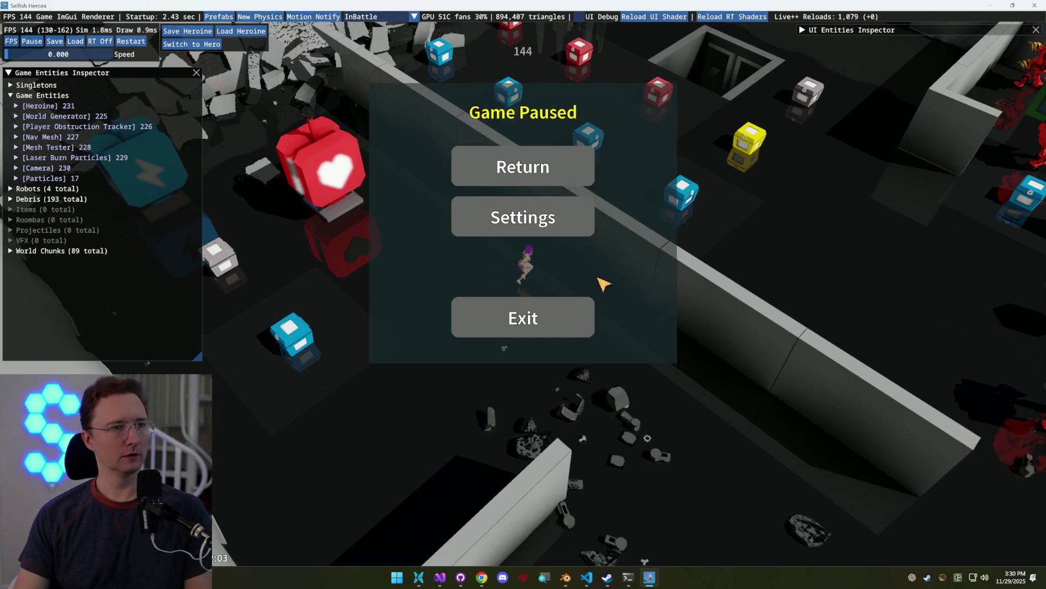
pyautogui.click(544, 166)
pyautogui.press('Escape')
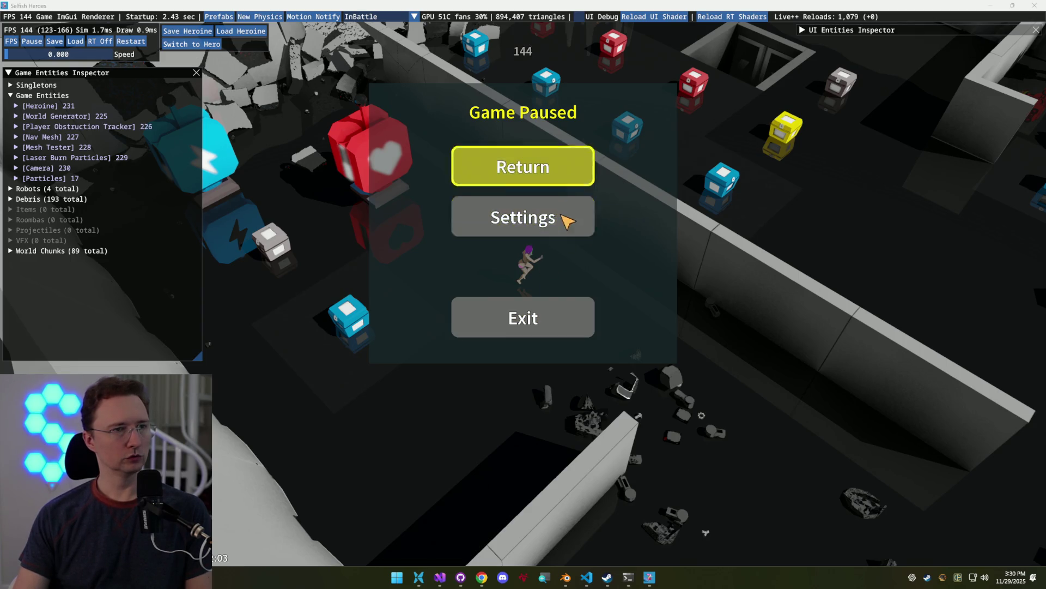
pyautogui.click(440, 577)
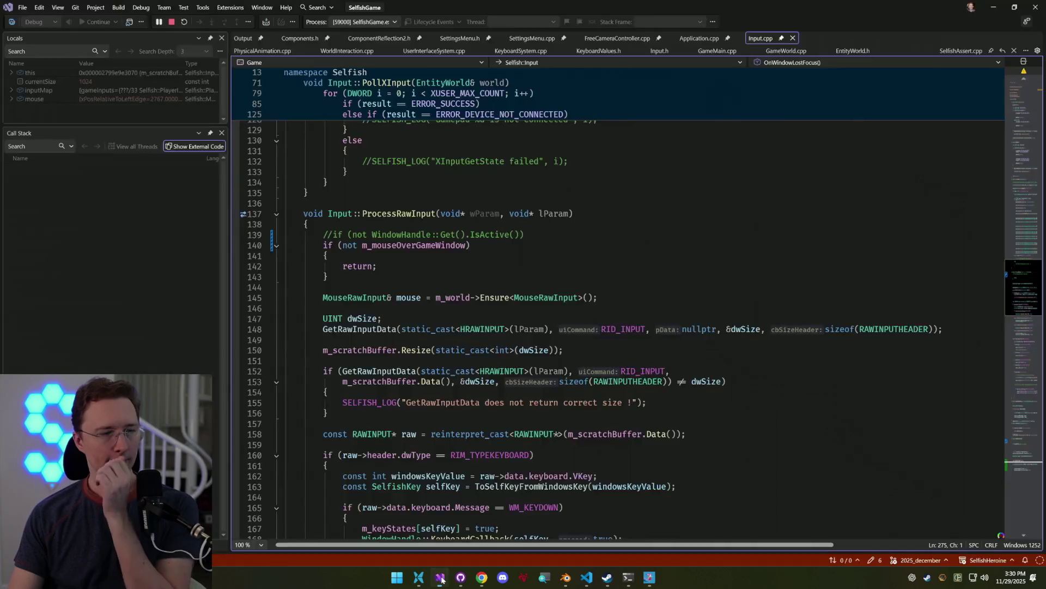
pyautogui.scroll(-10, 604, 309)
pyautogui.scroll(-8, 603, 308)
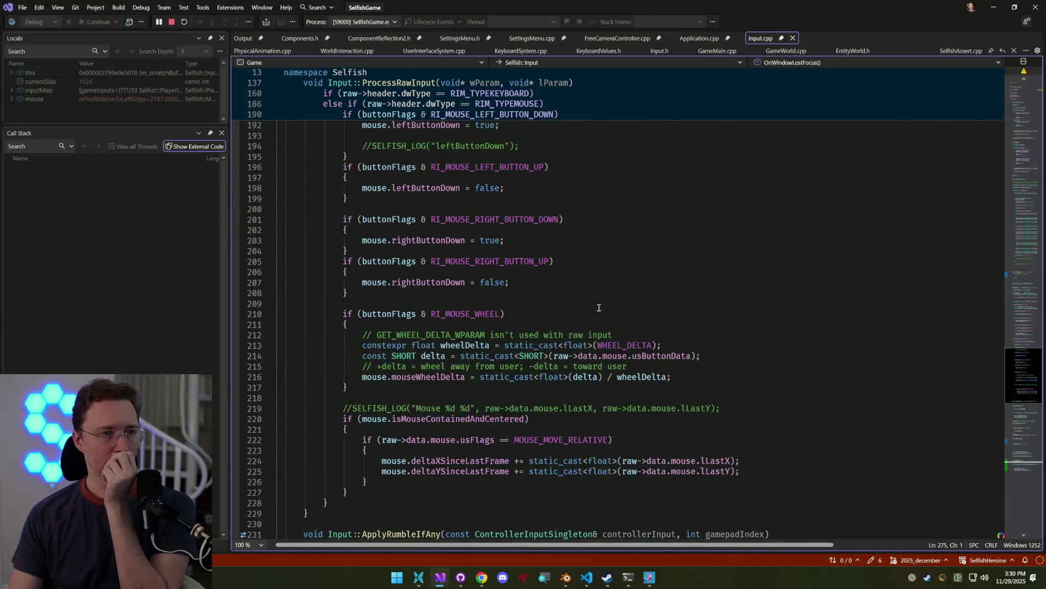
pyautogui.scroll(5, 602, 304)
pyautogui.click(657, 263)
pyautogui.hotkey('ctrl', 'k')
pyautogui.hotkey('ctrl', 'u')
pyautogui.hotkey('alt', 'Tab')
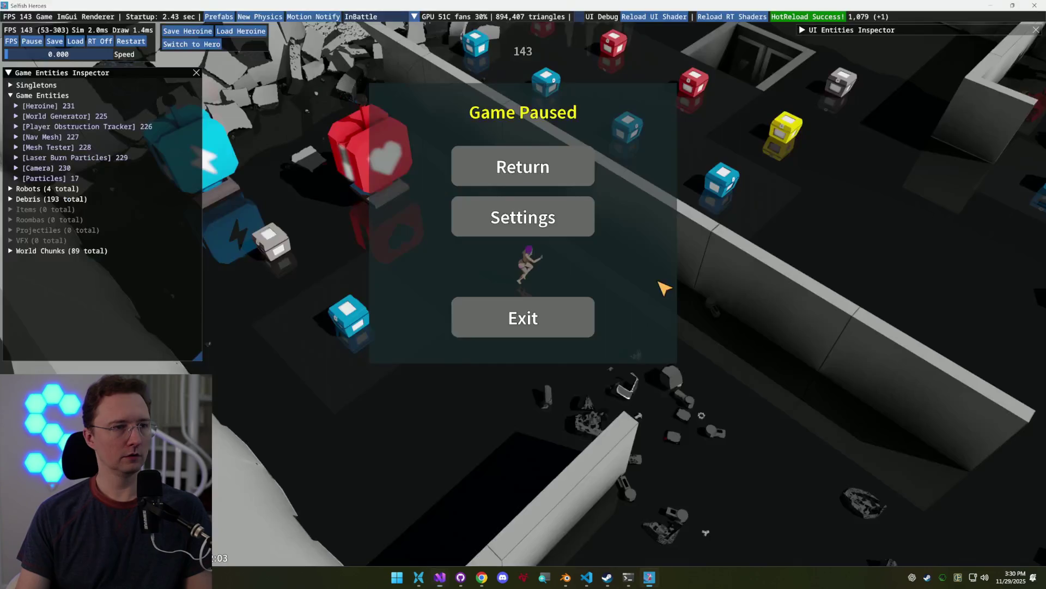
# Open the game's Console Log from the debug tools, resume play, and click to log leftButtonDown
pyautogui.click(43, 16)
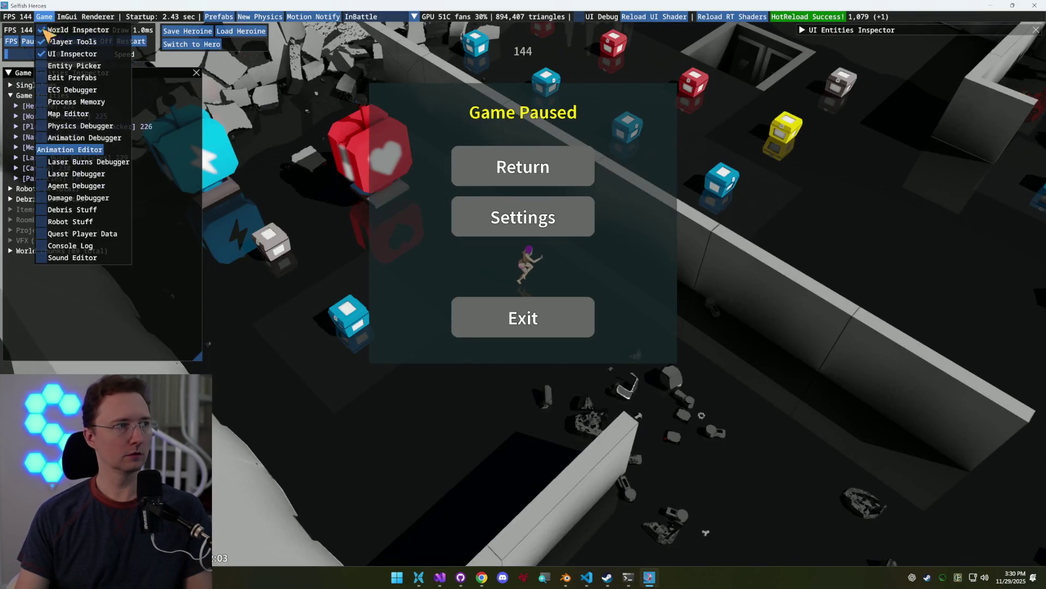
pyautogui.click(76, 254)
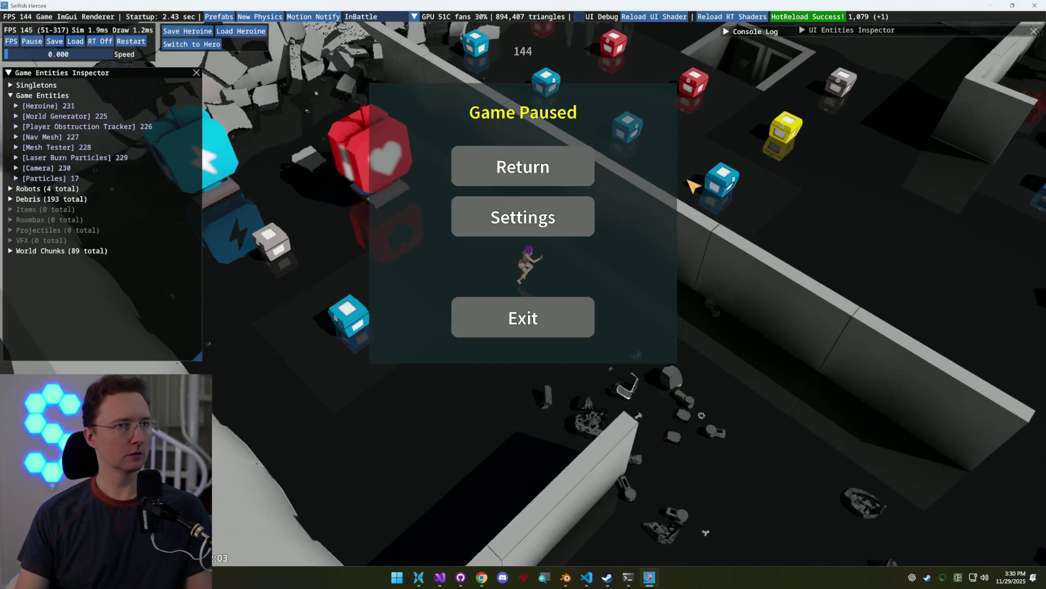
pyautogui.click(727, 32)
pyautogui.moveTo(754, 48); pyautogui.dragTo(755, 46)
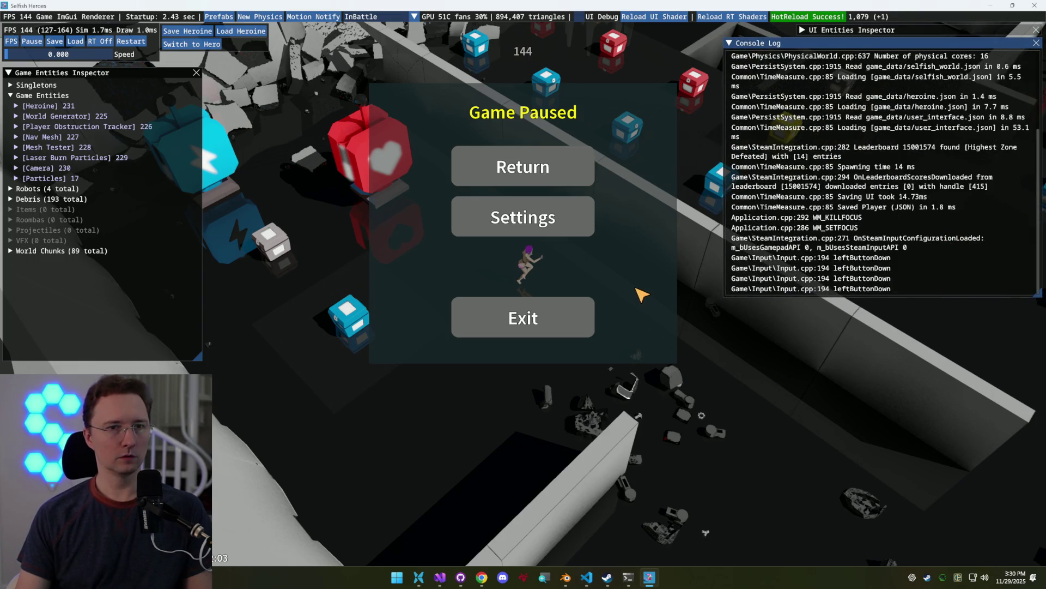
pyautogui.click(556, 163)
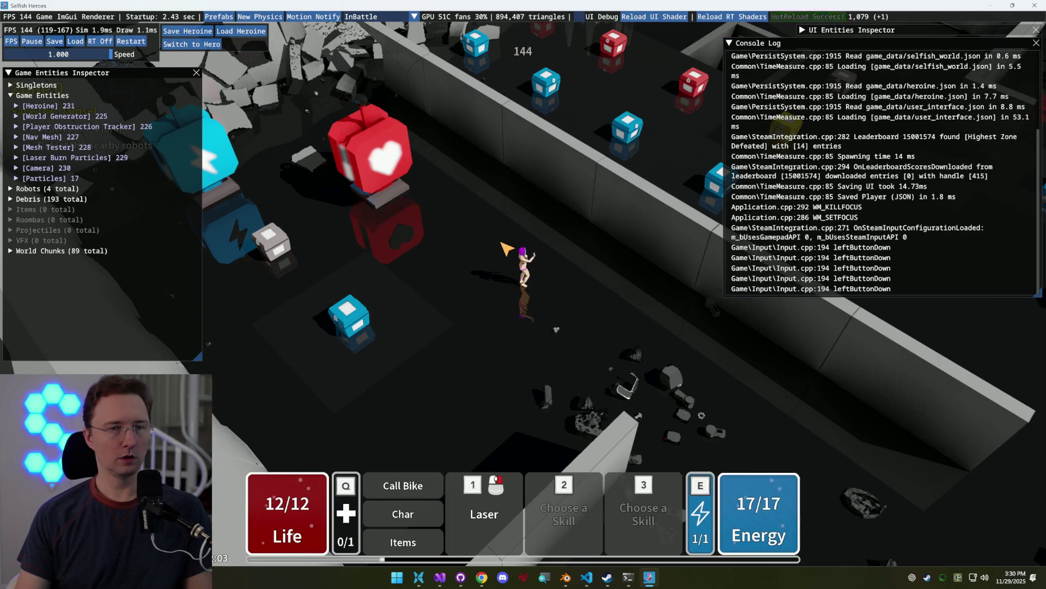
pyautogui.click(493, 252)
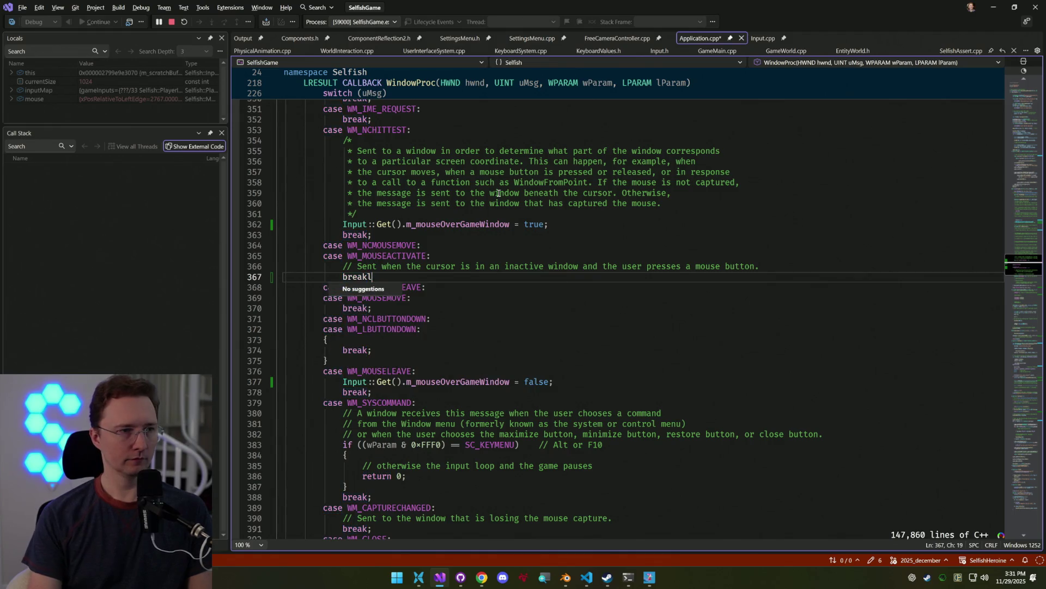
# Add SELFISH_LOG("WM_MOUSEACTIVATE"); under the case, copying the name from its label, then return to the game
pyautogui.write(';')
pyautogui.hotkey('ctrl', 'Return')
pyautogui.write('SELKFIFISH_LOG(')
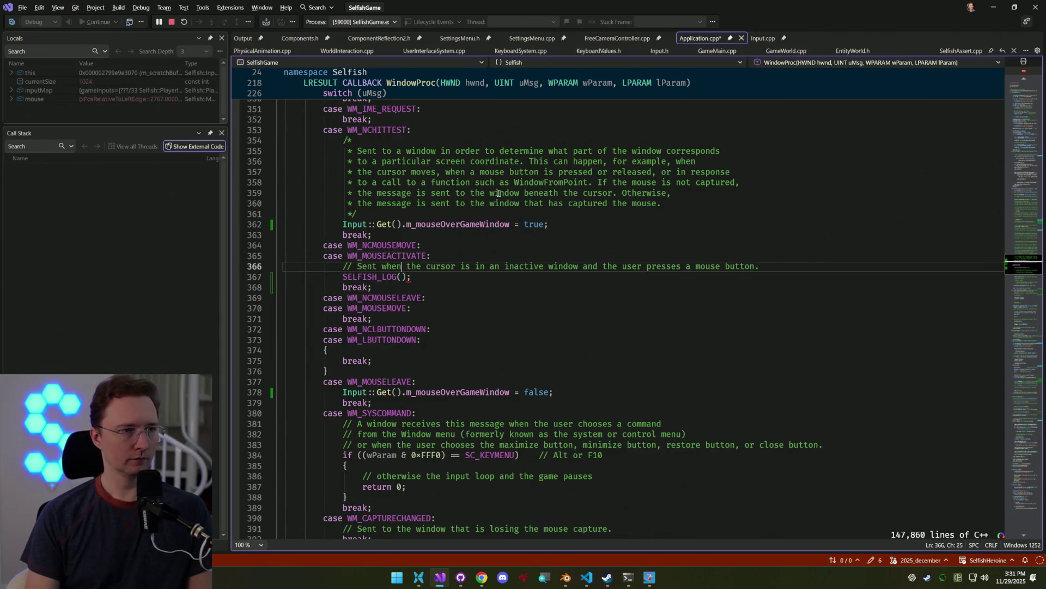
pyautogui.write('"')
pyautogui.press('Up')
pyautogui.press('Up')
pyautogui.press('End')
pyautogui.hotkey('ctrl', 'shift', 'Left')
pyautogui.hotkey('ctrl', 'c')
pyautogui.press('Down')
pyautogui.press('Down')
pyautogui.press('End')
pyautogui.press('Left')
pyautogui.press('Left')
pyautogui.press('Left')
pyautogui.hotkey('ctrl', 'v')
pyautogui.press('End')
pyautogui.hotkey('alt', 'Tab')
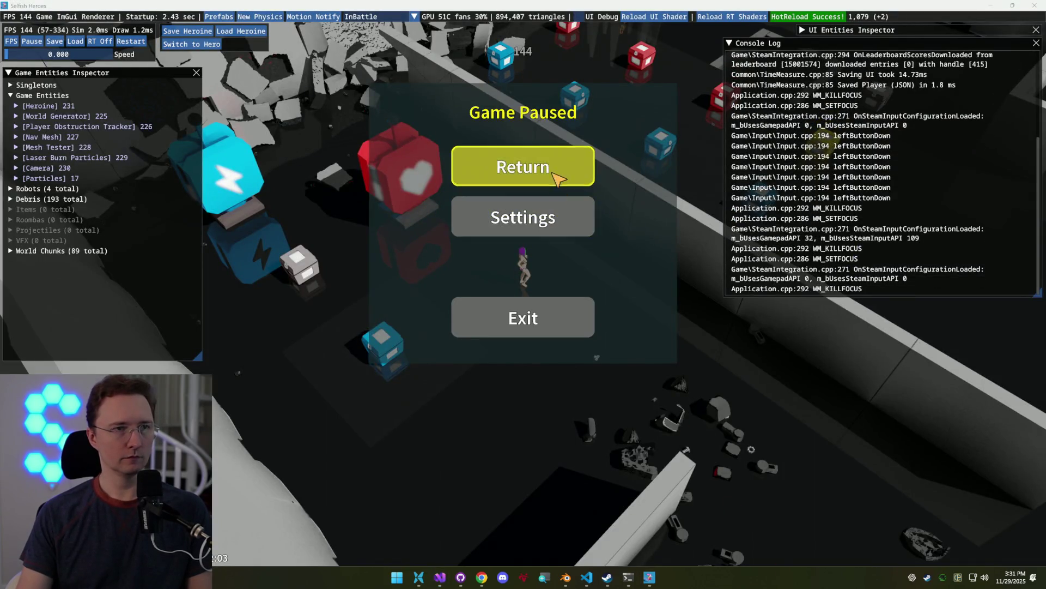
# Refocus the game to trigger WM_MOUSEACTIVATE, resume, sweep the laser, then select the log text in Visual Studio
pyautogui.click(547, 181)
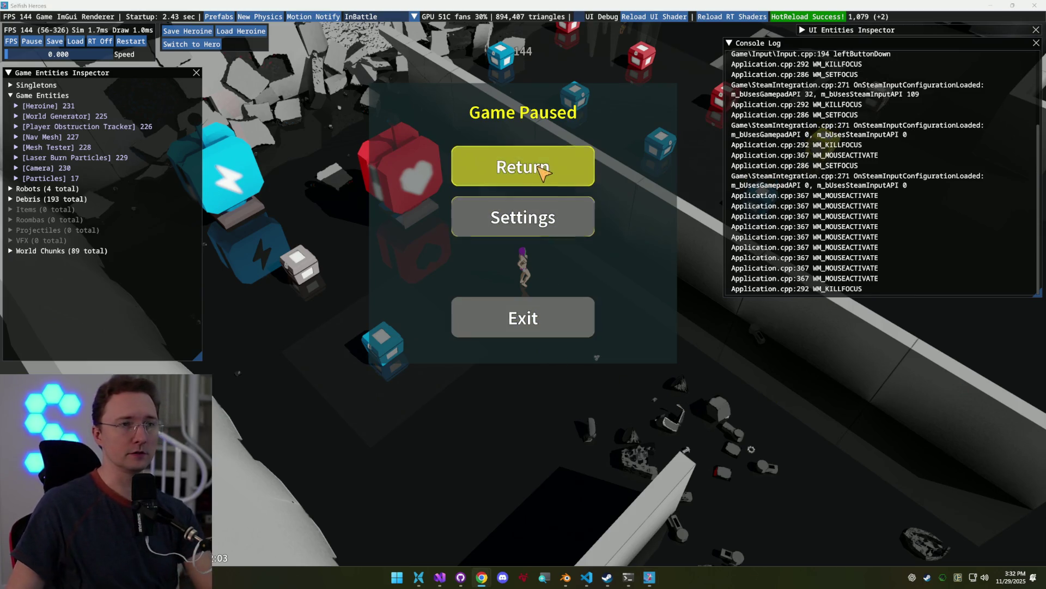
pyautogui.click(566, 181)
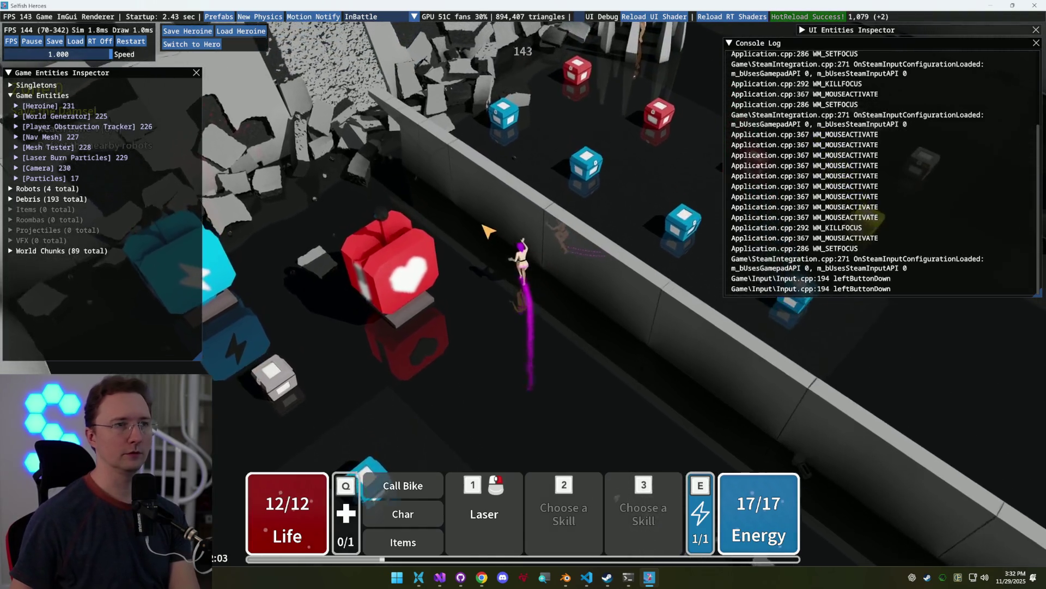
pyautogui.click(333, 203)
pyautogui.moveTo(333, 202)
pyautogui.mouseDown()
pyautogui.moveTo(431, 178)
pyautogui.moveTo(529, 256)
pyautogui.mouseUp()
pyautogui.click(567, 289)
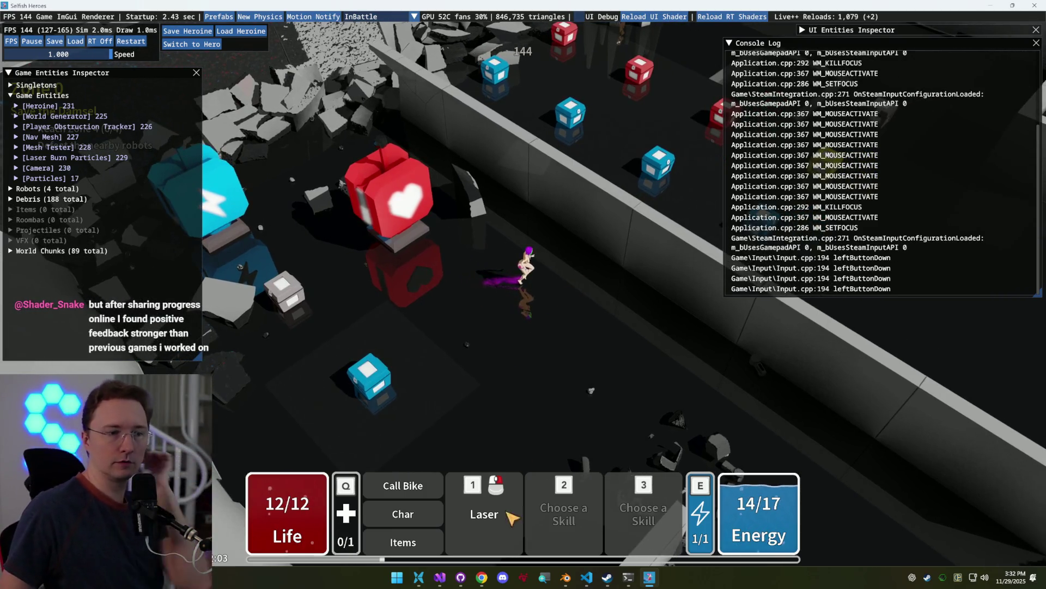
pyautogui.hotkey('alt', 'Tab')
pyautogui.doubleClick(445, 277)
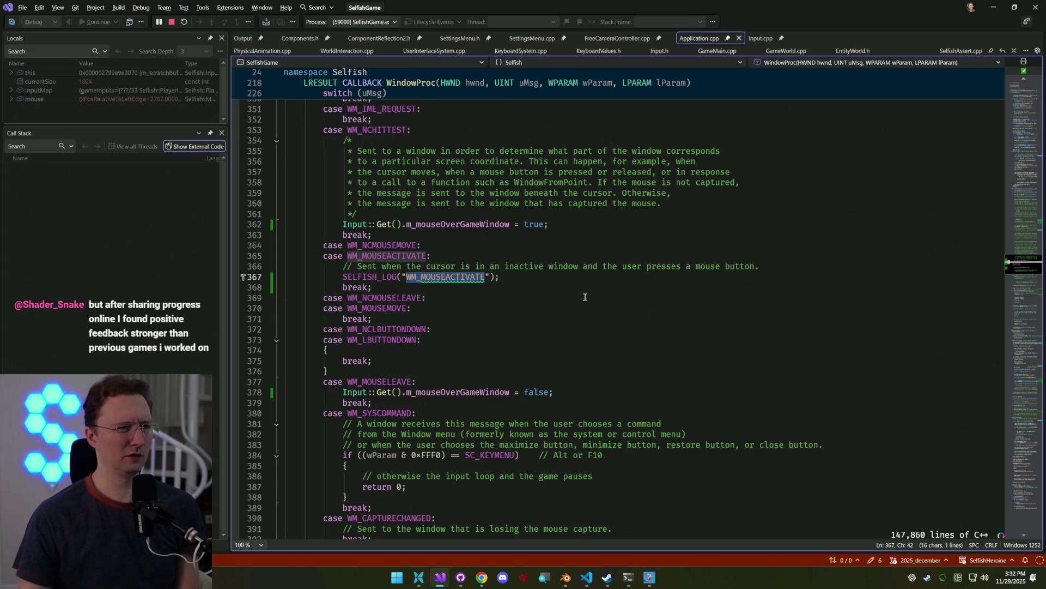
# Add a NOTE comment about WM_INPUT on a new line below the existing comment
pyautogui.click(778, 266)
pyautogui.press('Return')
pyautogui.write('// NOTE:')
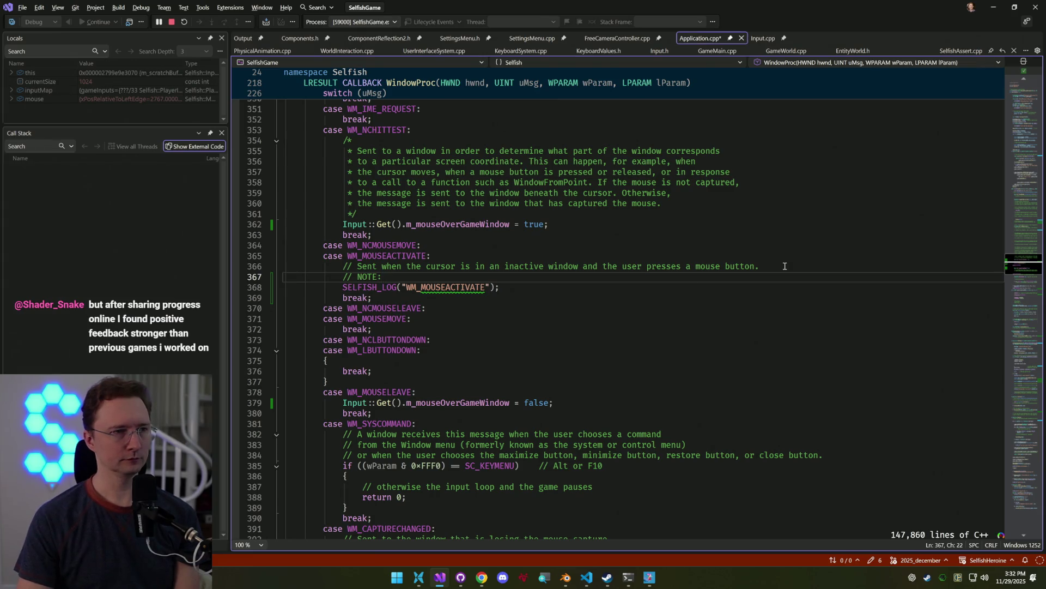
pyautogui.write(' _')
pyautogui.scroll(20, 800, 250)
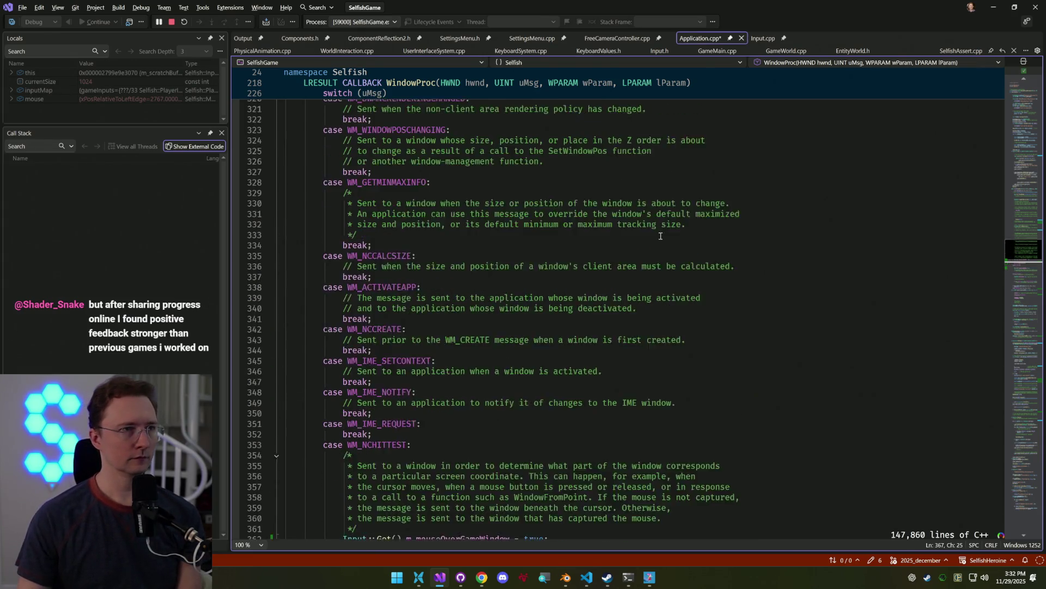
pyautogui.scroll(-20, 727, 202)
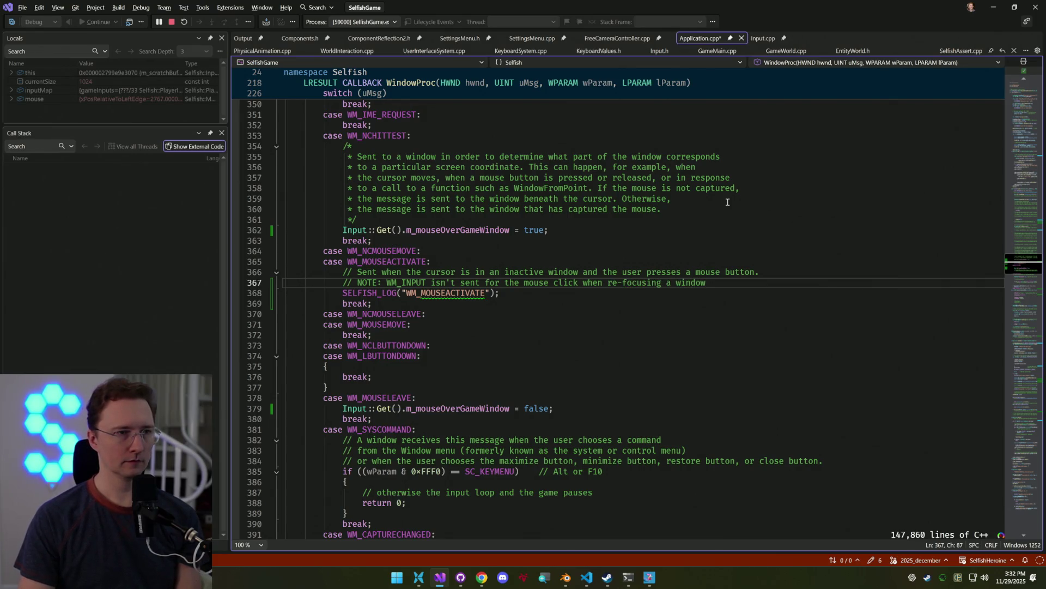
# Replace the SELFISH_LOG line with Input::Get().OnMouseActive(); and open WM_MOUSEACTIVATE's documentation with F1
pyautogui.press('Return')
pyautogui.write('Ip')
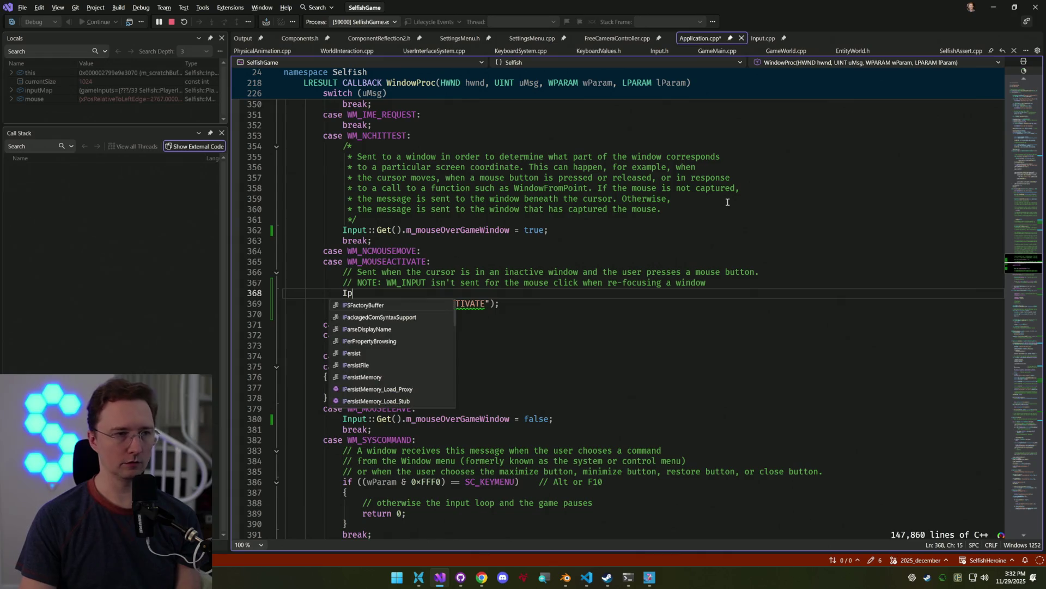
pyautogui.press('BackSpace')
pyautogui.write('nputG')
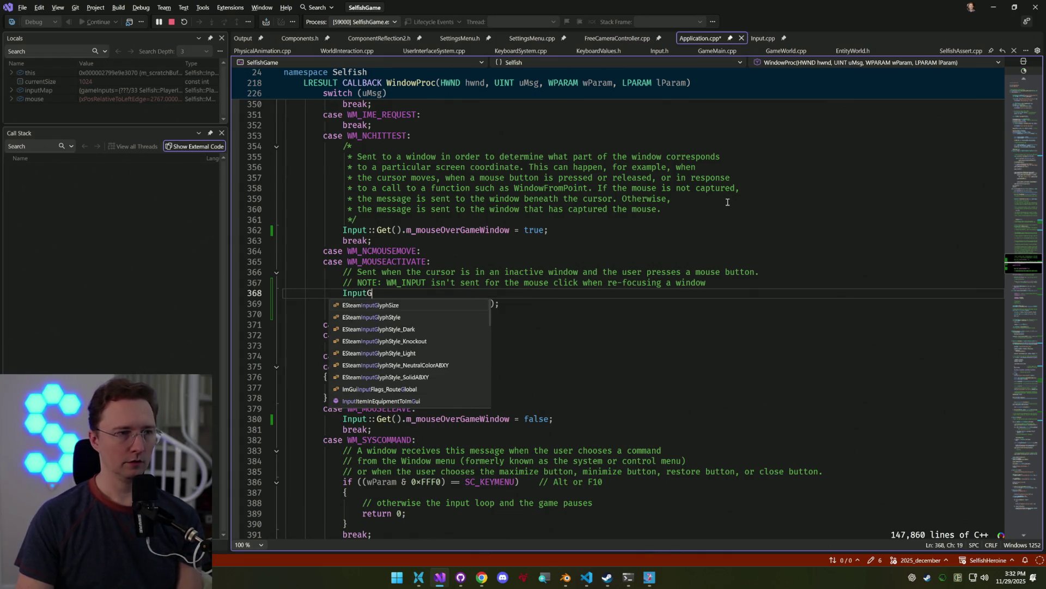
pyautogui.press('BackSpace')
pyautogui.write('::Get().')
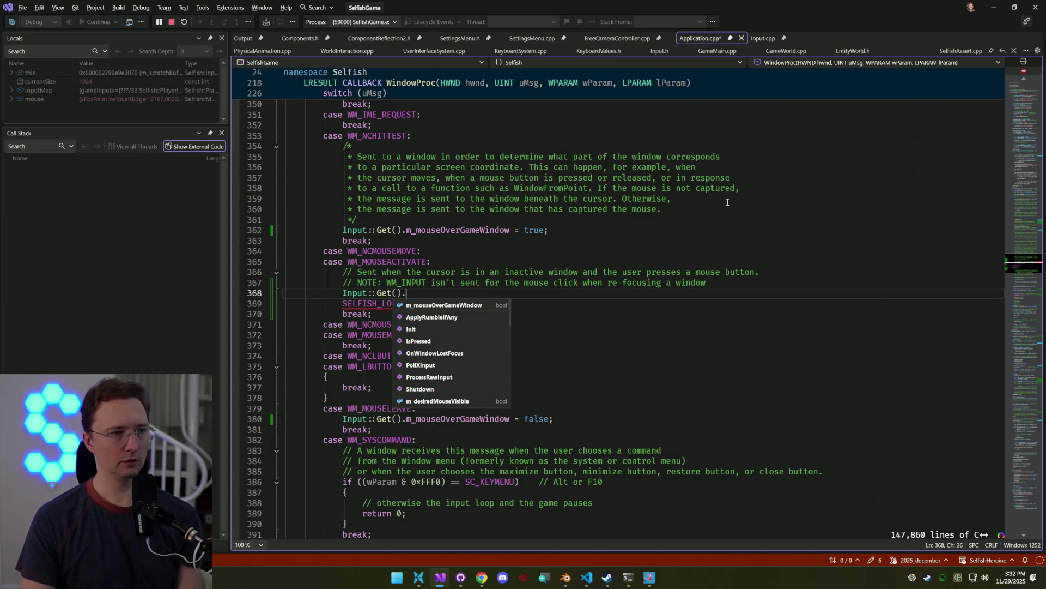
pyautogui.write('MouseAct')
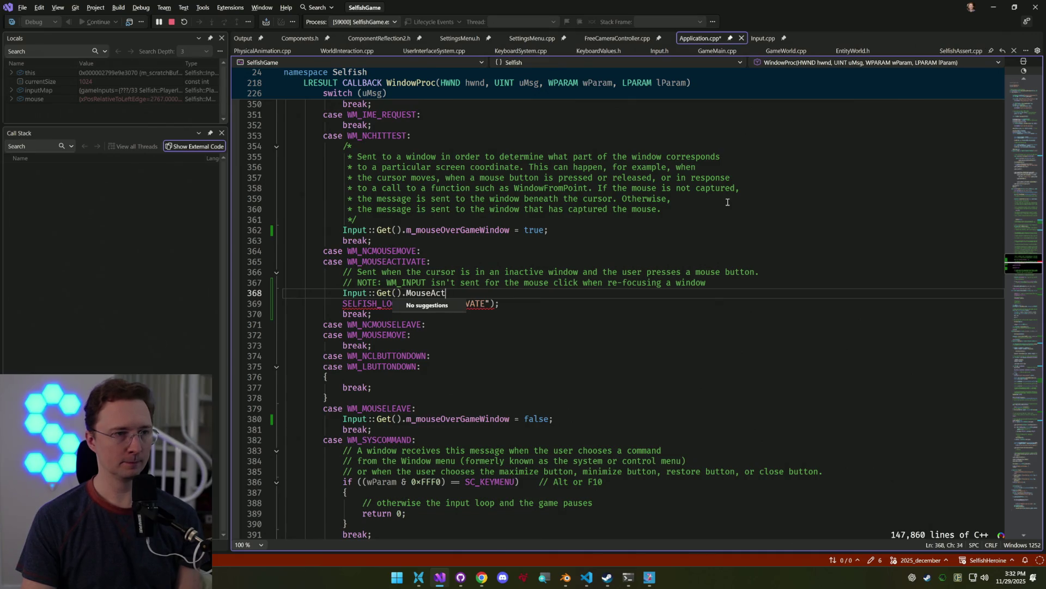
pyautogui.hotkey('ctrl', 'BackSpace')
pyautogui.write('OnMouse')
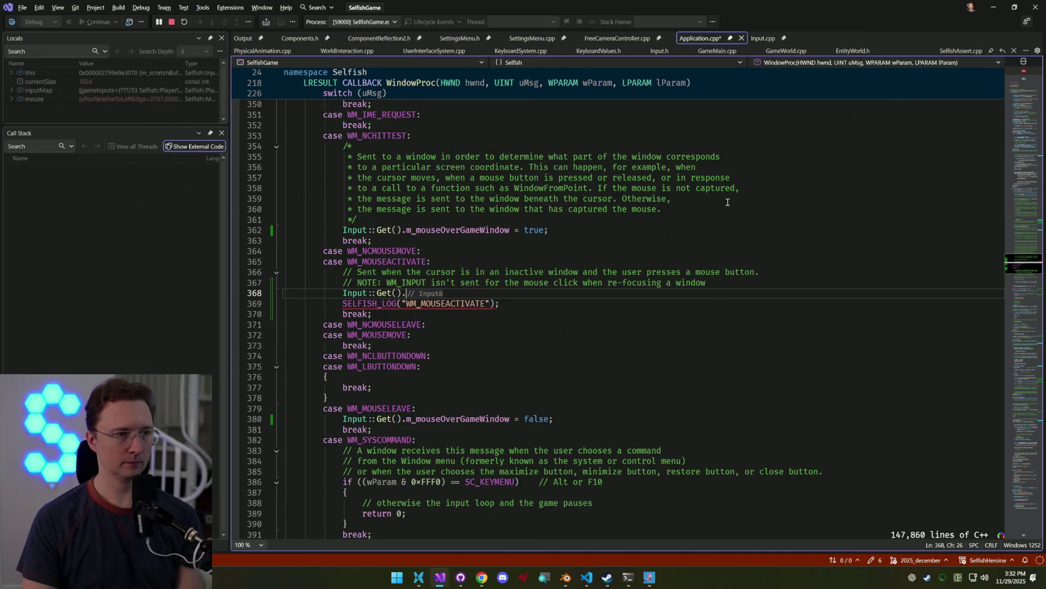
pyautogui.write('Active();')
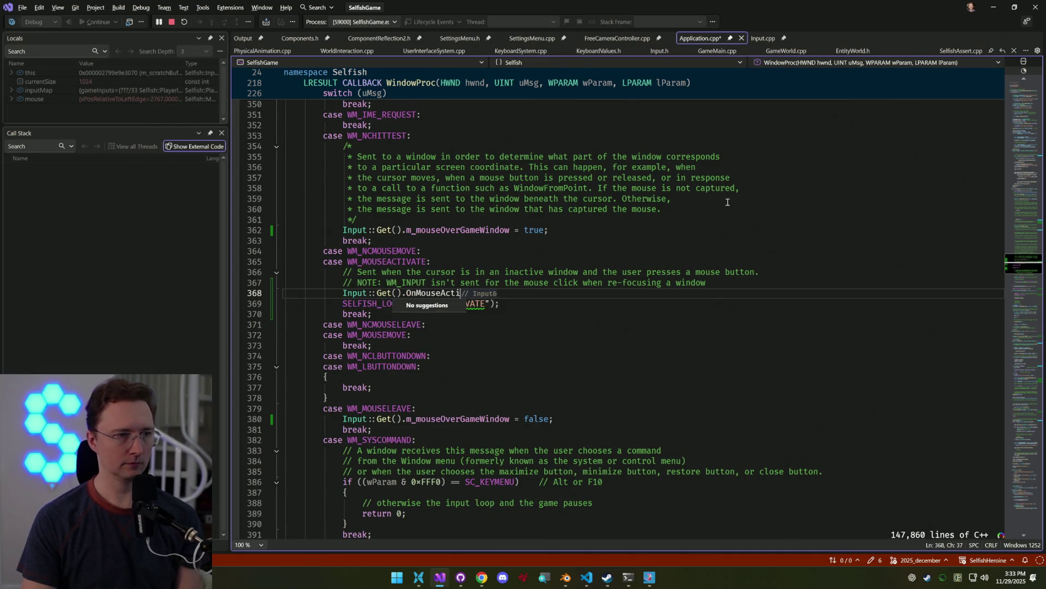
pyautogui.hotkey('shift', 'Down')
pyautogui.hotkey('shift', 'End')
pyautogui.press('Delete')
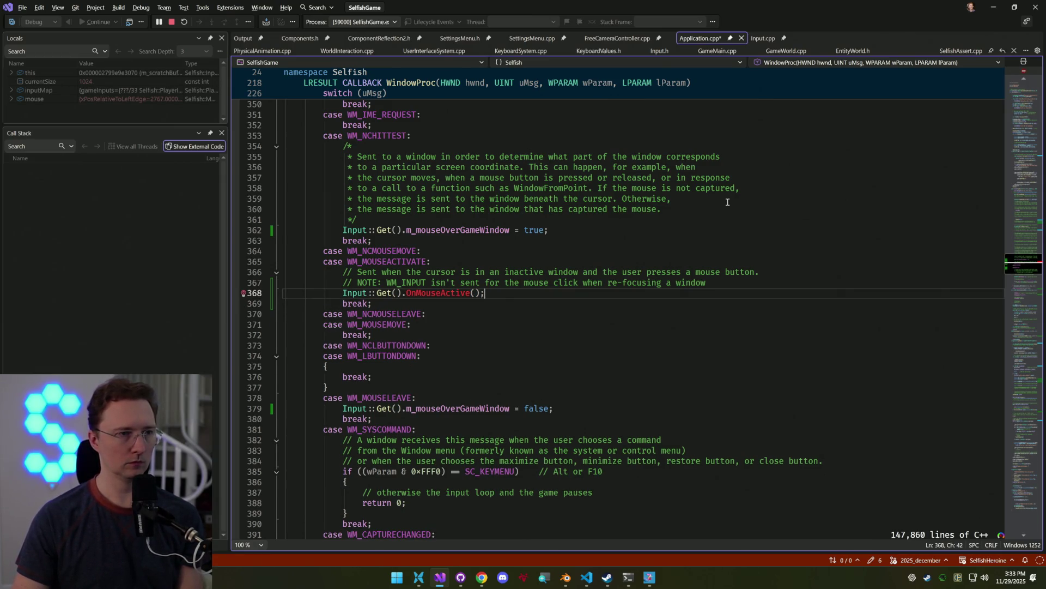
pyautogui.press('Up')
pyautogui.press('Up')
pyautogui.press('Up')
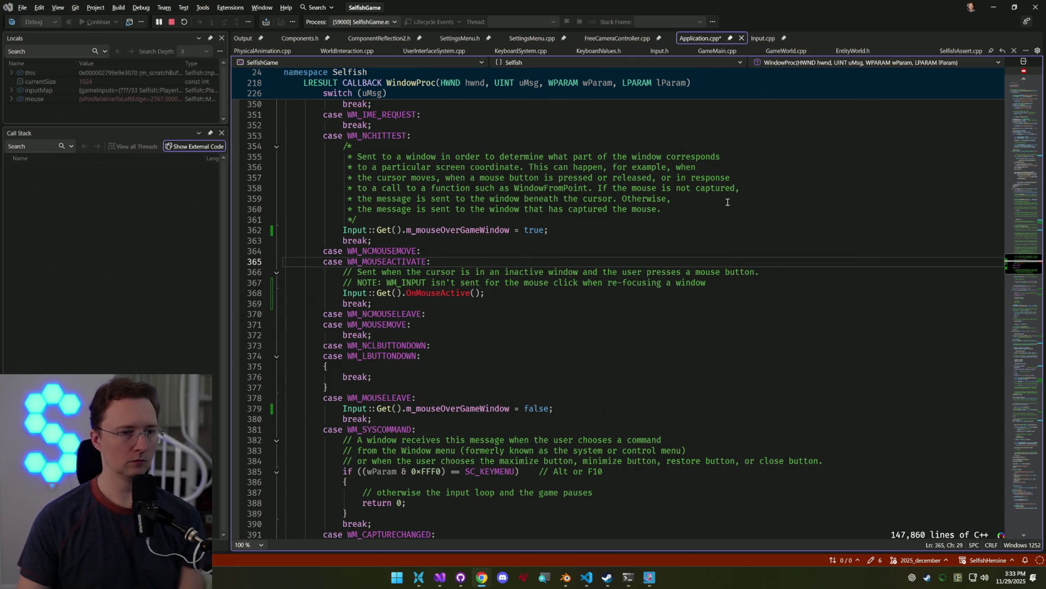
pyautogui.press('F1')
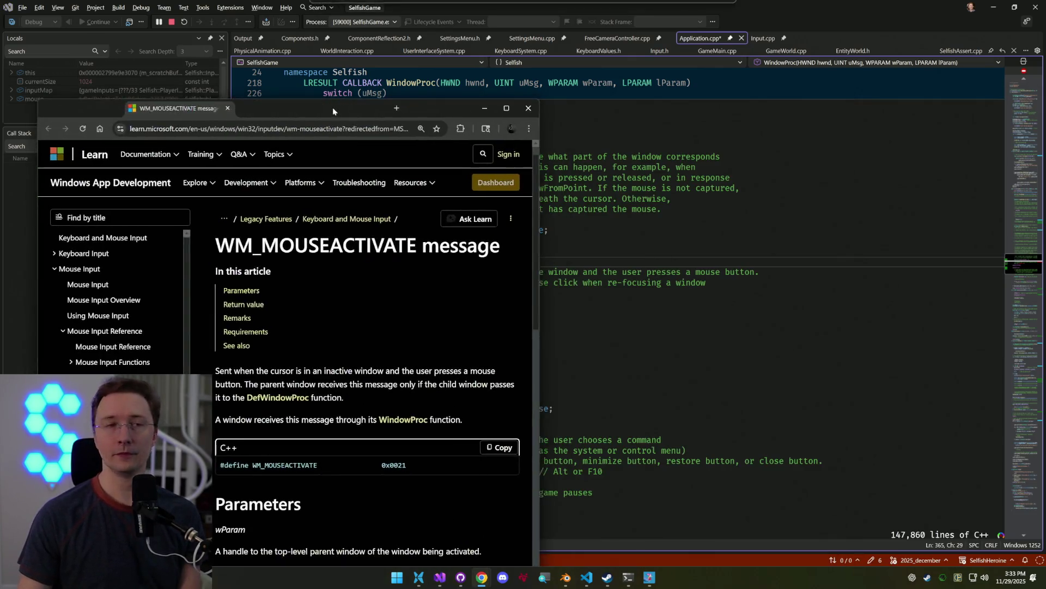
# Maximize the docs, read WM_MOUSEACTIVATE's Return value and Remarks sections, then minimize Chrome
pyautogui.doubleClick(332, 107)
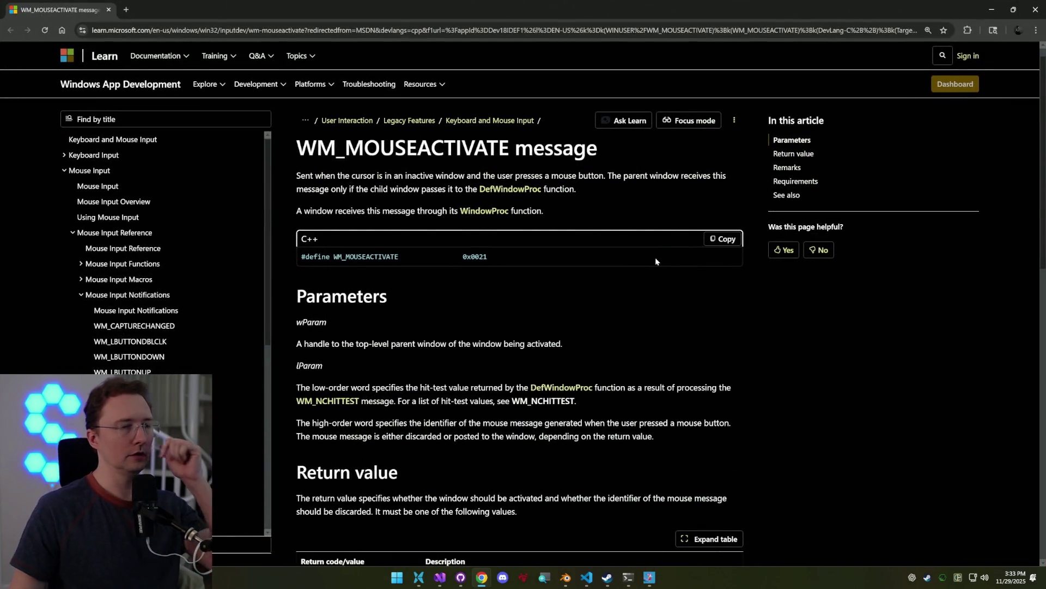
pyautogui.scroll(-3, 441, 325)
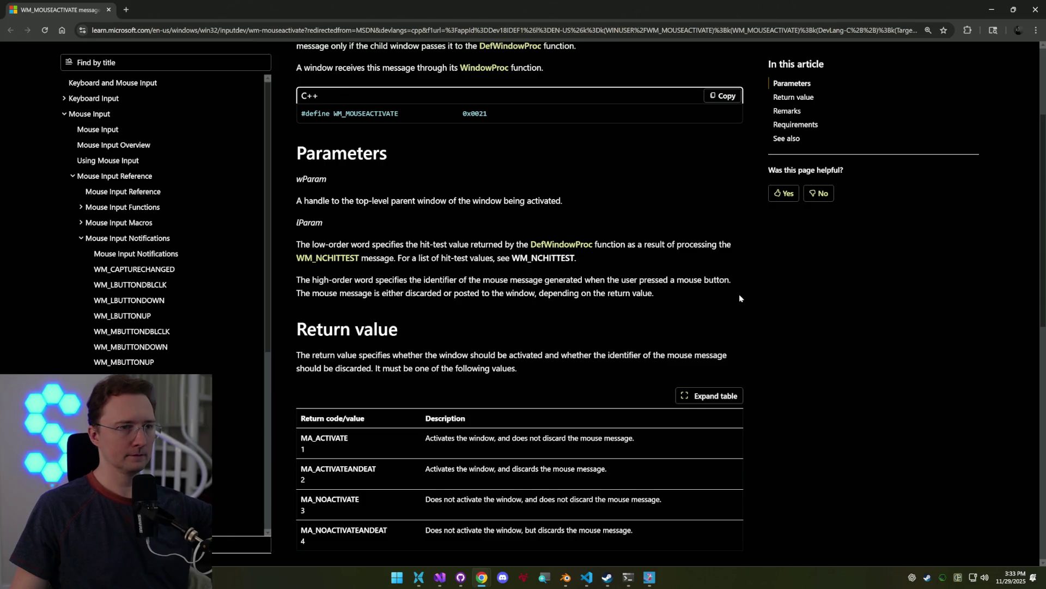
pyautogui.scroll(-2, 745, 294)
pyautogui.scroll(-2, 757, 295)
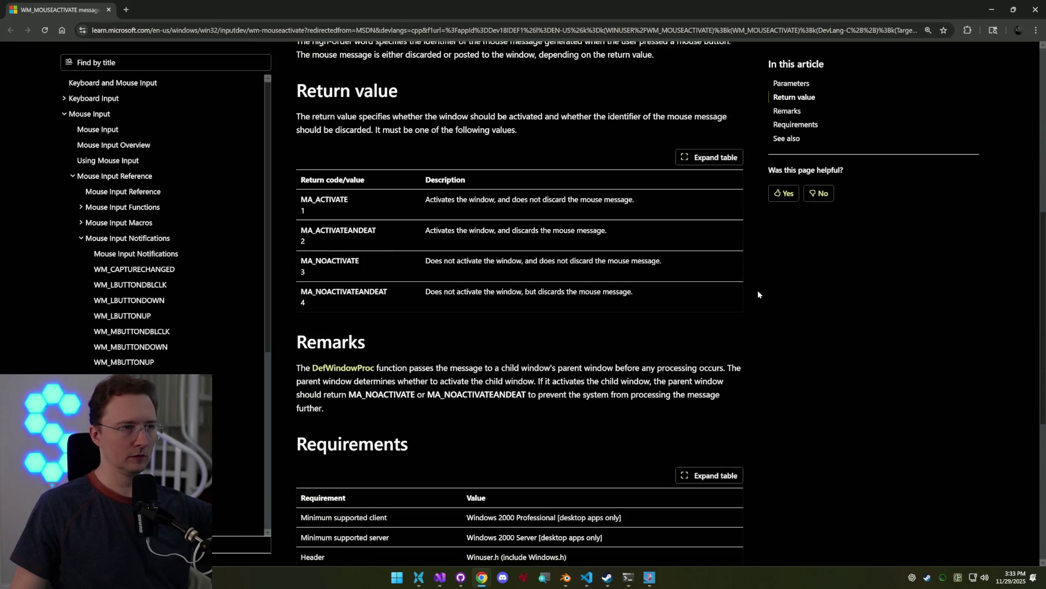
pyautogui.scroll(2, 722, 308)
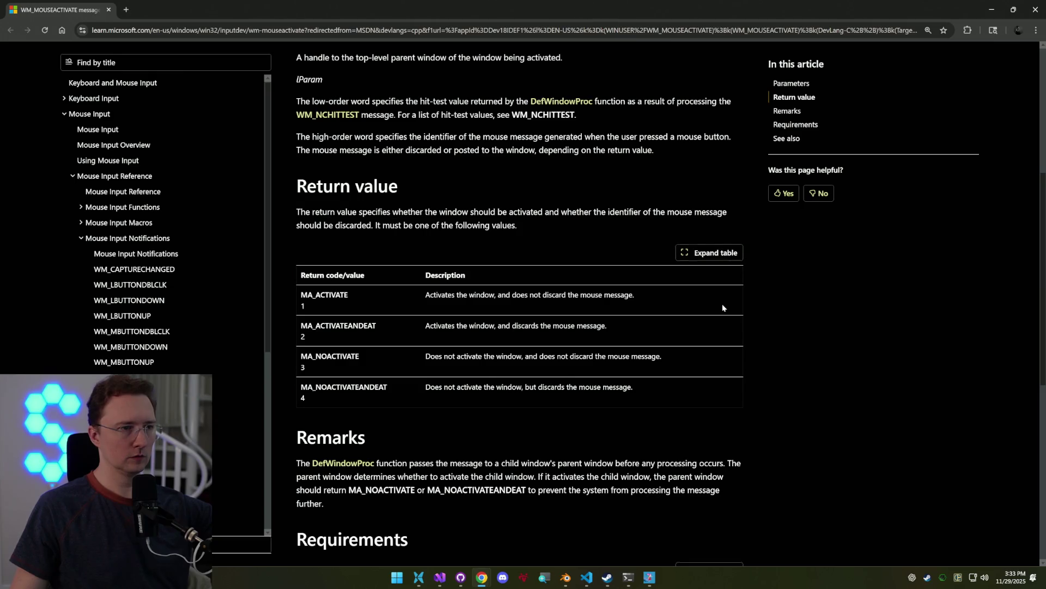
pyautogui.scroll(-2, 723, 307)
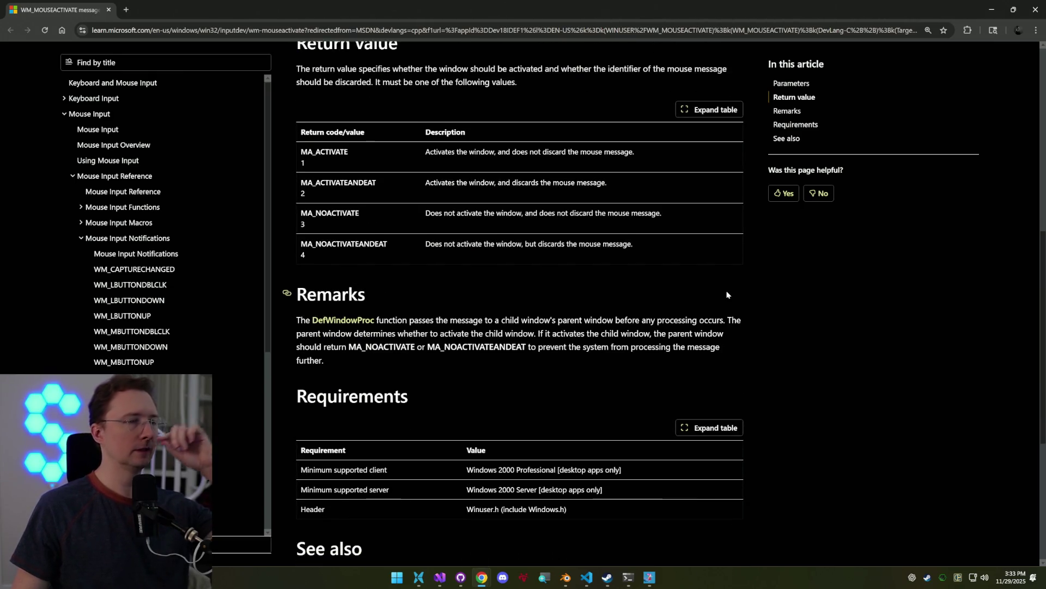
pyautogui.scroll(-3, 727, 286)
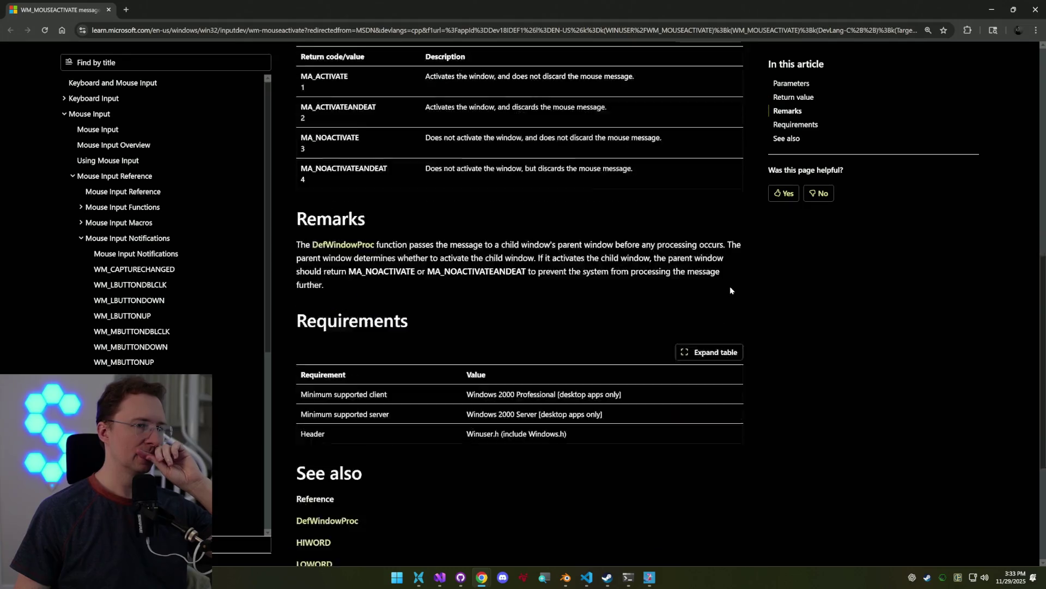
pyautogui.scroll(2, 779, 289)
pyautogui.scroll(4, 789, 290)
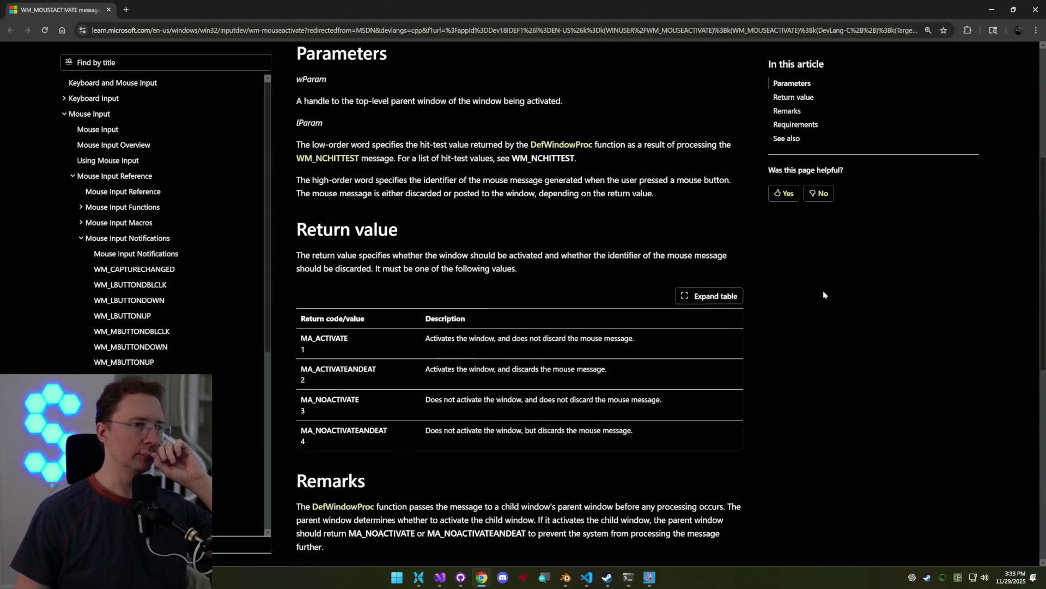
pyautogui.click(997, 15)
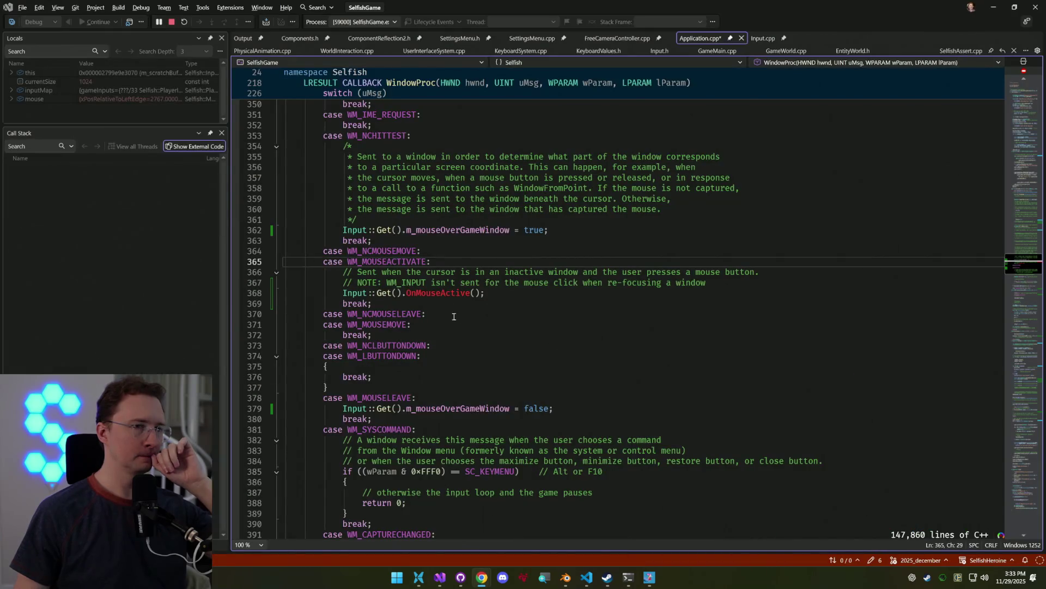
# Rename the call to OnMouseActivate, stop debugging, and generate its declaration in Input.h and empty definition in Input.cpp
pyautogui.click(494, 293)
pyautogui.press('Left')
pyautogui.press('Left')
pyautogui.press('Left')
pyautogui.press('BackSpace')
pyautogui.write('ate')
pyautogui.click(172, 22)
pyautogui.hotkey('ctrl', '.')
pyautogui.press('Return')
pyautogui.hotkey('ctrl', '.')
pyautogui.press('Return')
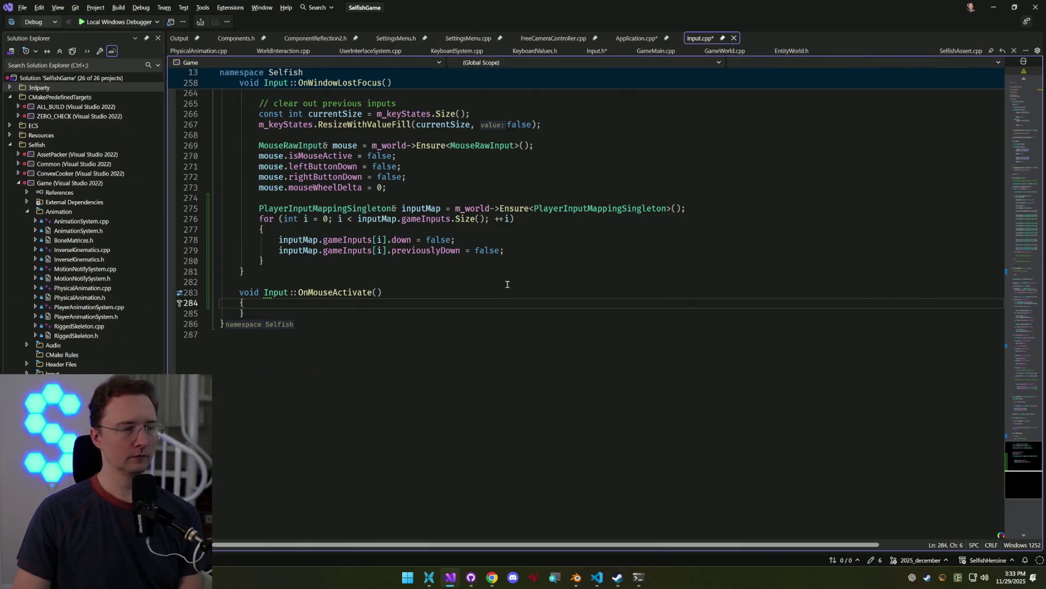
pyautogui.press('Return')
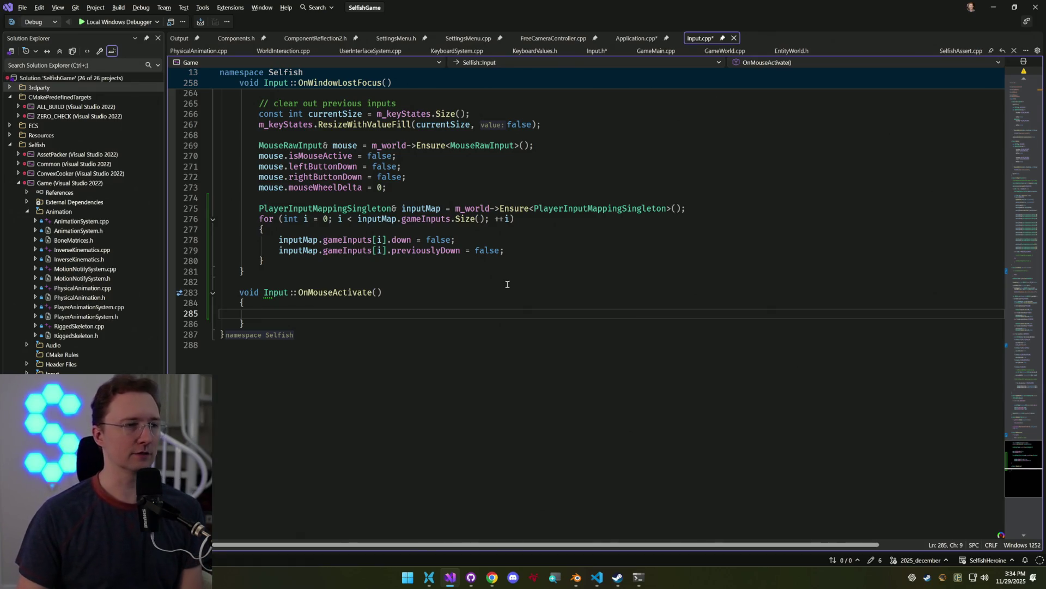
# Paste ProcessRawInput's MouseRawInput lookup into OnMouseActivate, type mouse., then start a WM_MOUSEACTIVATE question in ChatGPT
pyautogui.moveTo(1018, 327); pyautogui.dragTo(1018, 382)
pyautogui.click(410, 209)
pyautogui.scroll(6, 518, 251)
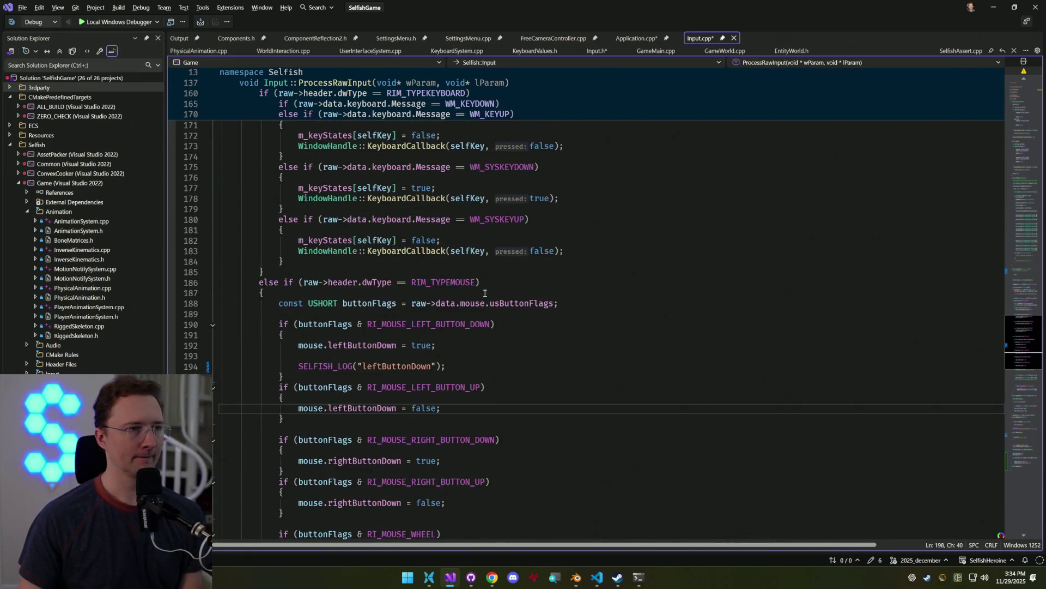
pyautogui.click(311, 346)
pyautogui.press('F12')
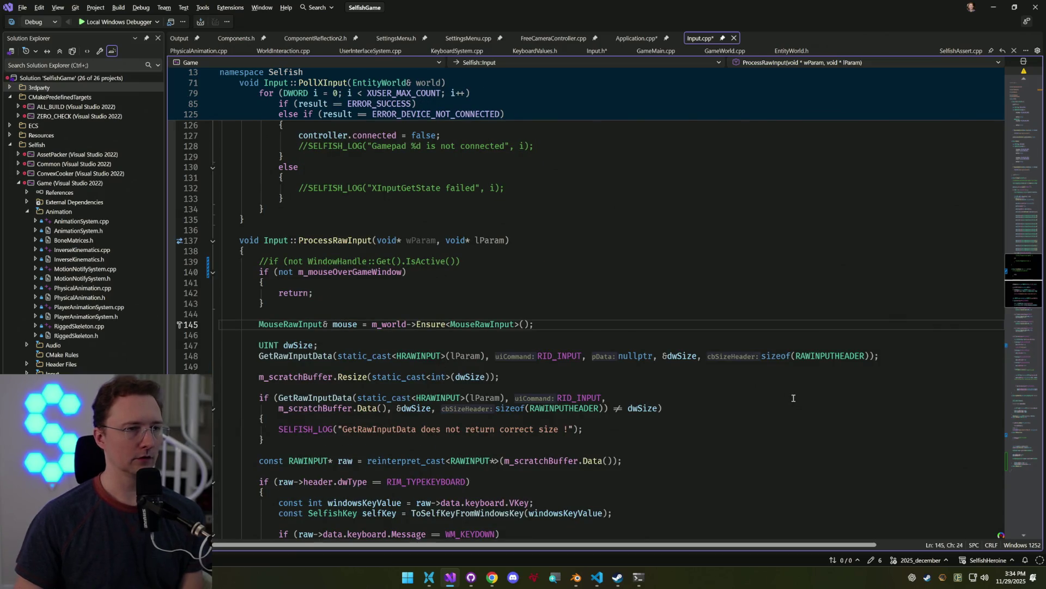
pyautogui.hotkey('ctrl', '-')
pyautogui.write('MouseRawInput& mouse = m_world->Ensure<MouseRawInput>();')
pyautogui.press('Return')
pyautogui.write('mouse.')
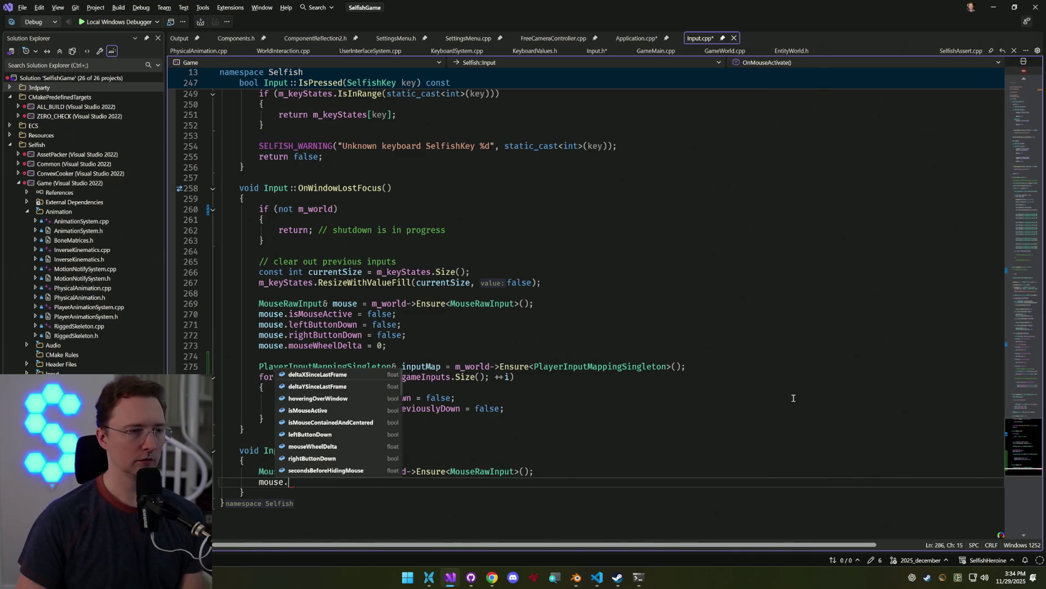
pyautogui.press('Down')
pyautogui.press('Down')
pyautogui.press('Down')
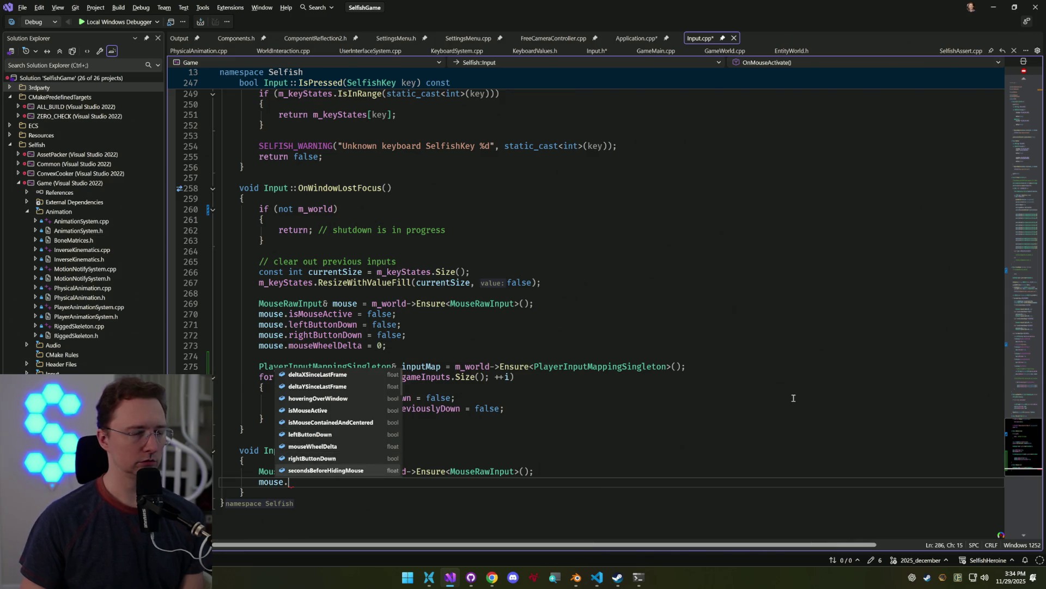
pyautogui.press('Escape')
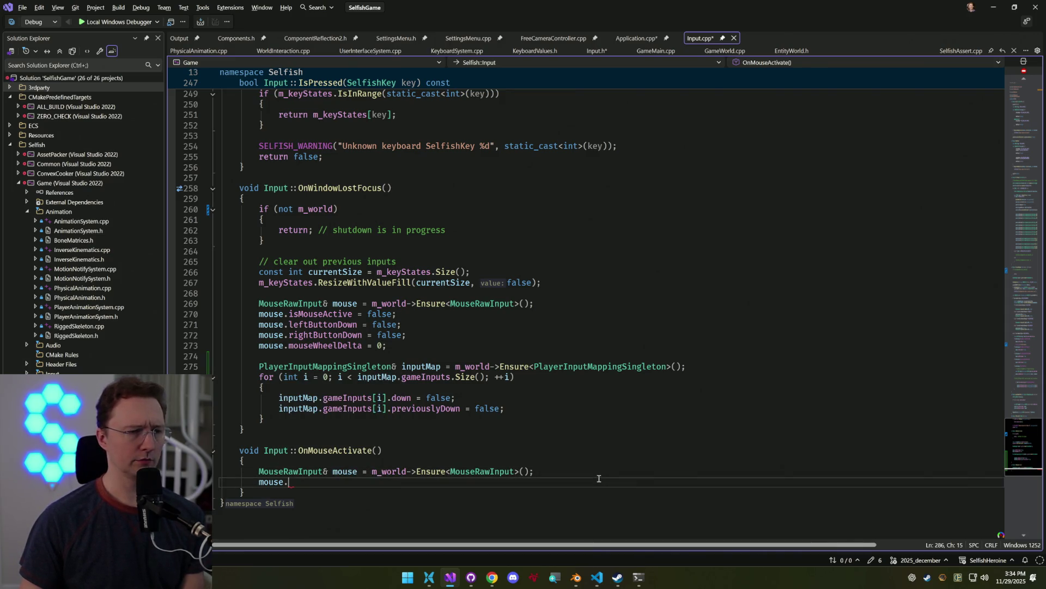
pyautogui.hotkey('alt', 'Tab')
pyautogui.write('WSM')
pyautogui.write('_MOUSEACTIVE')
# Ask ChatGPT 'WM_MOUSEACTIVATE how to tell which mouse button was clicked?' and minimize it after reading
pyautogui.press('BackSpace')
pyautogui.write('ATE how to tell which mouse button was click')
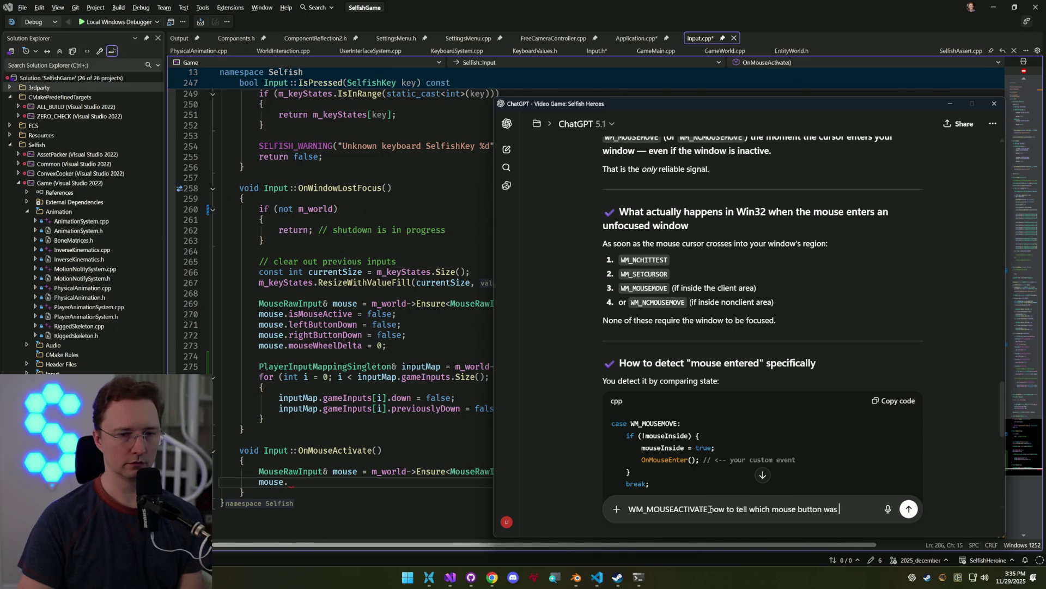
pyautogui.write('ed?')
pyautogui.press('Return')
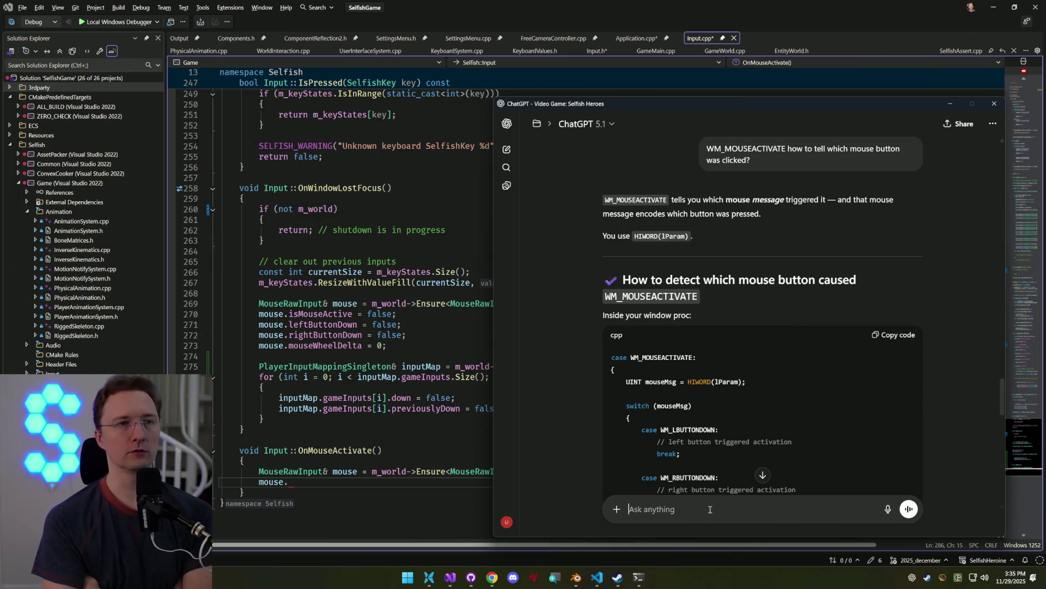
pyautogui.moveTo(734, 110)
pyautogui.mouseDown()
pyautogui.moveTo(704, 82)
pyautogui.moveTo(715, 95)
pyautogui.mouseUp()
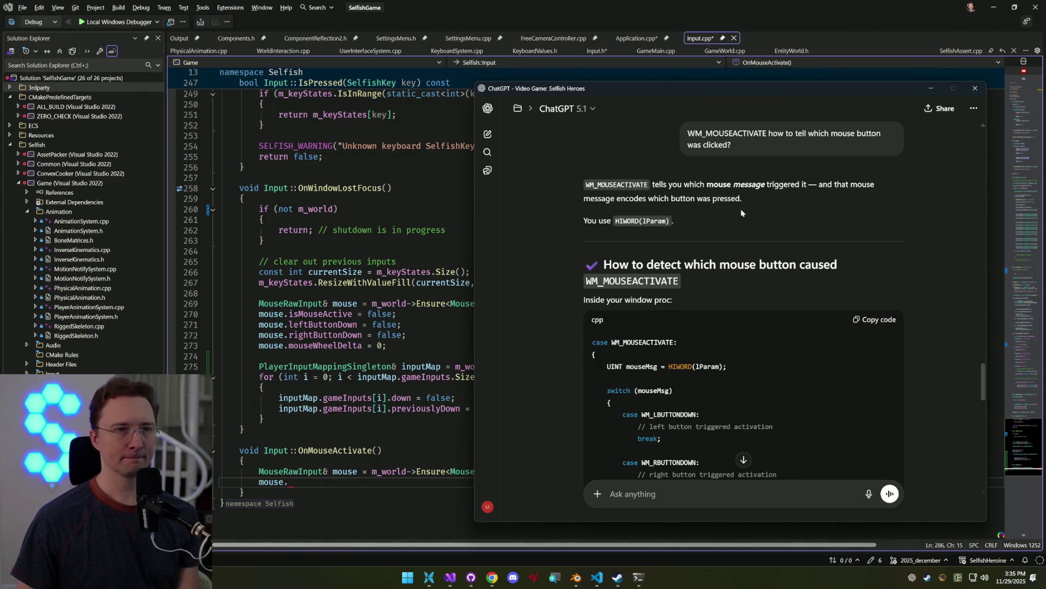
pyautogui.click(931, 88)
# Bring up the WM_MOUSEACTIVATE docs and scroll through its Parameters and Return value sections
pyautogui.moveTo(493, 577)
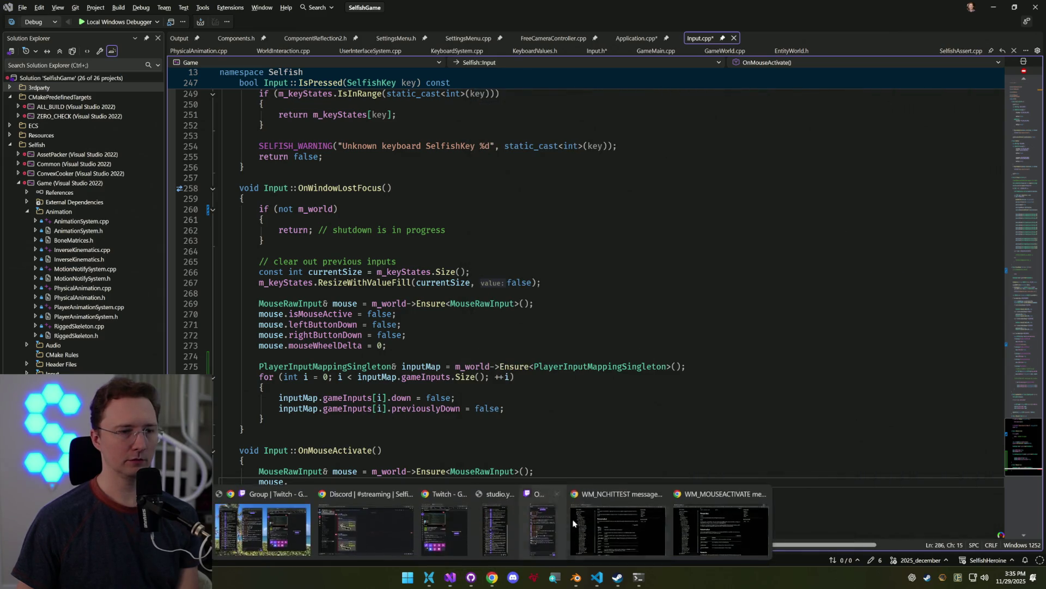
pyautogui.click(704, 505)
pyautogui.scroll(4, 632, 266)
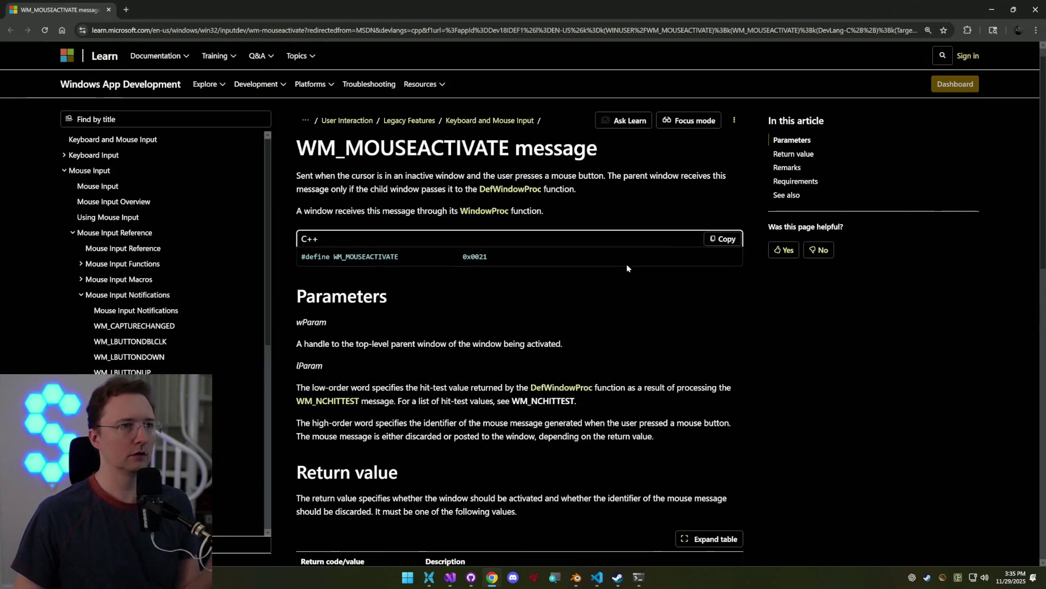
pyautogui.scroll(-2, 588, 264)
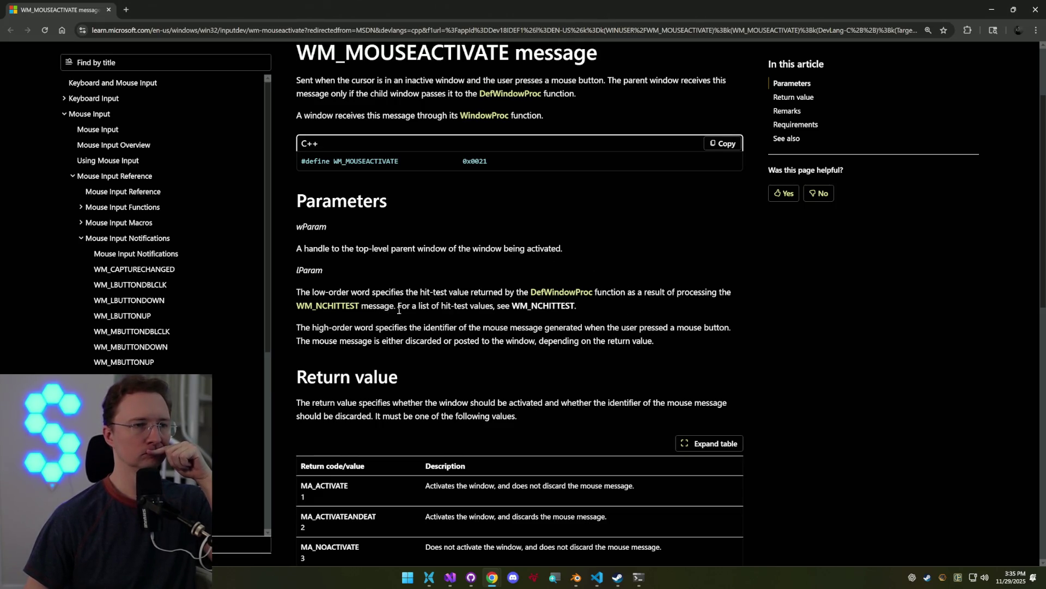
pyautogui.scroll(-2, 411, 314)
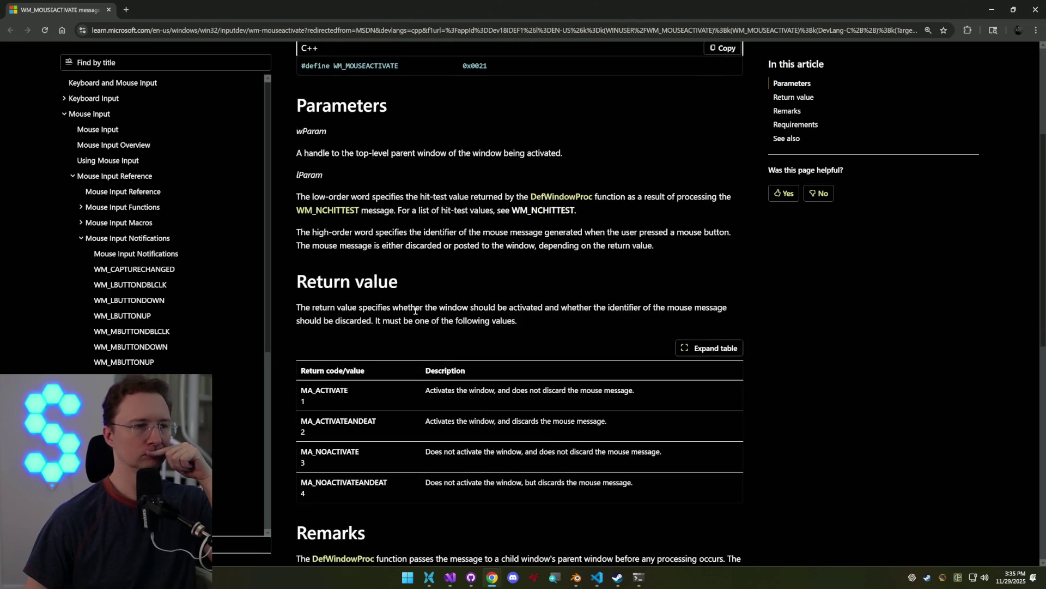
pyautogui.scroll(-3, 420, 309)
pyautogui.scroll(-3, 423, 309)
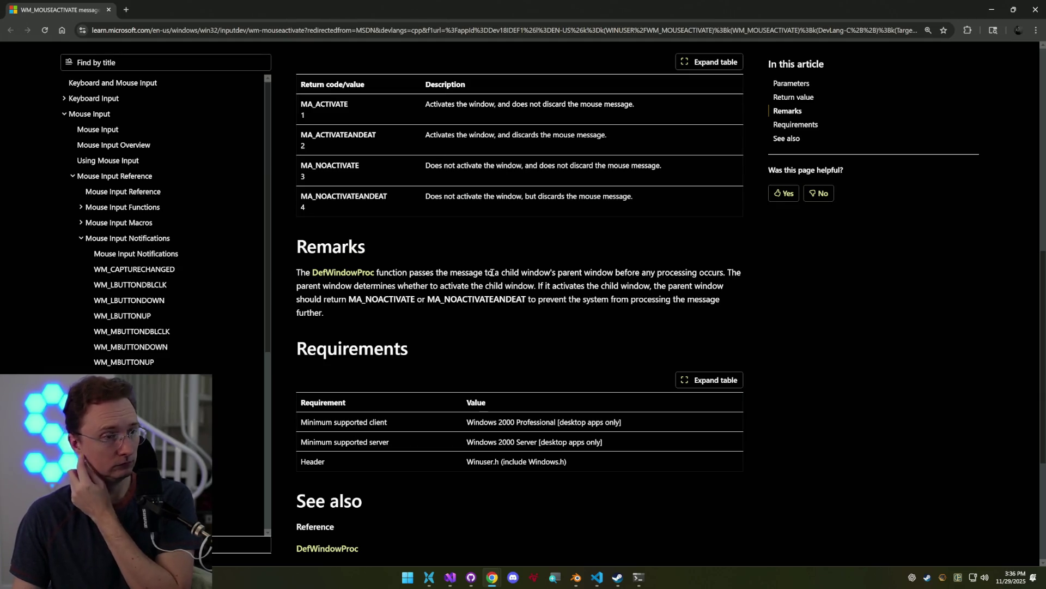
pyautogui.scroll(7, 525, 261)
pyautogui.scroll(2, 526, 249)
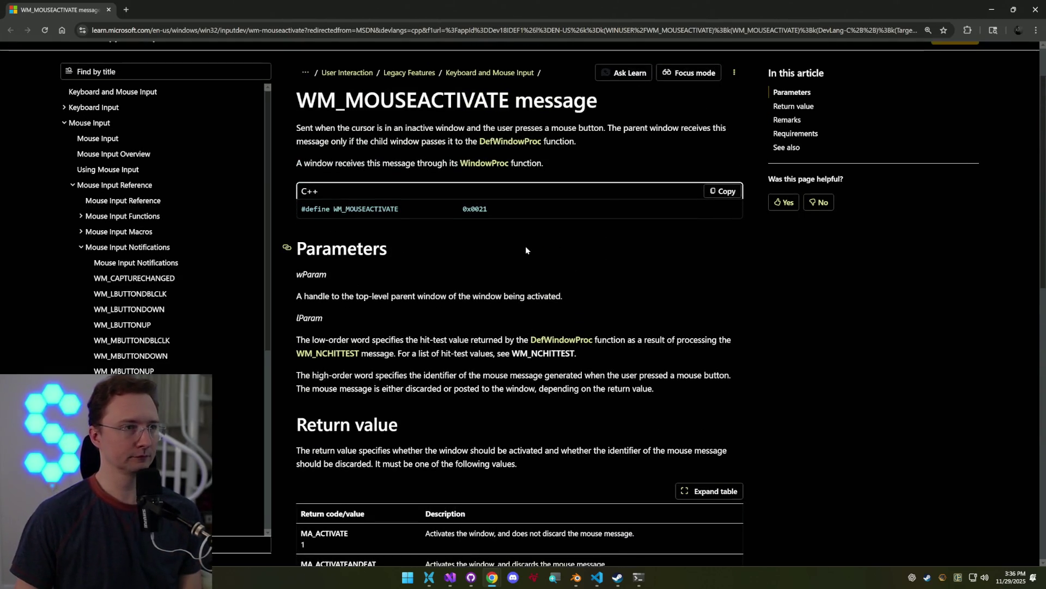
# Compare ChatGPT's HIWORD(lParam) answer against the lParam docs, then minimize Chrome to return to Input.cpp
pyautogui.hotkey('alt', 'space')
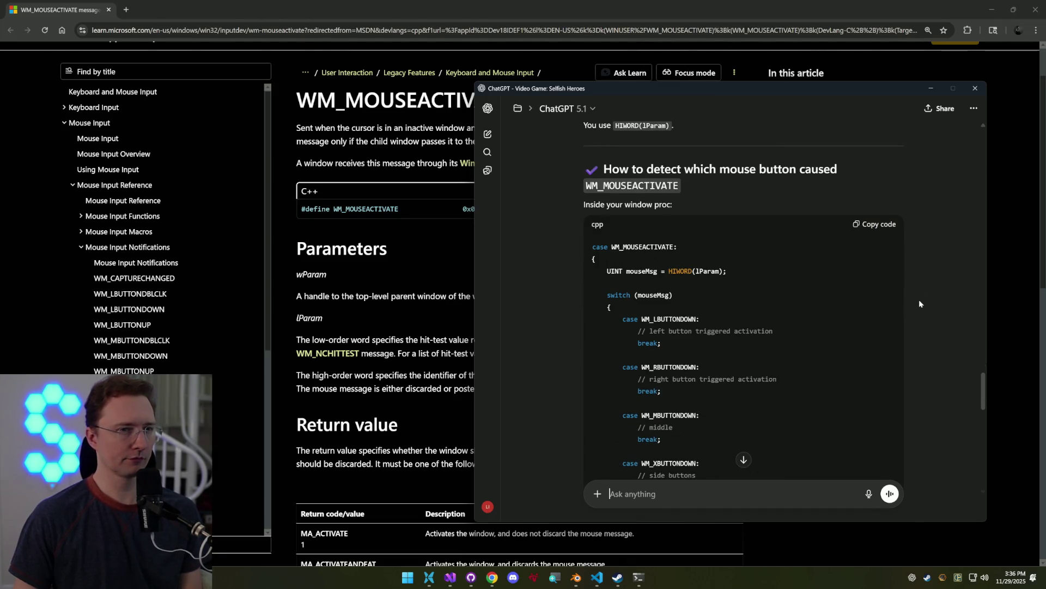
pyautogui.scroll(2, 899, 283)
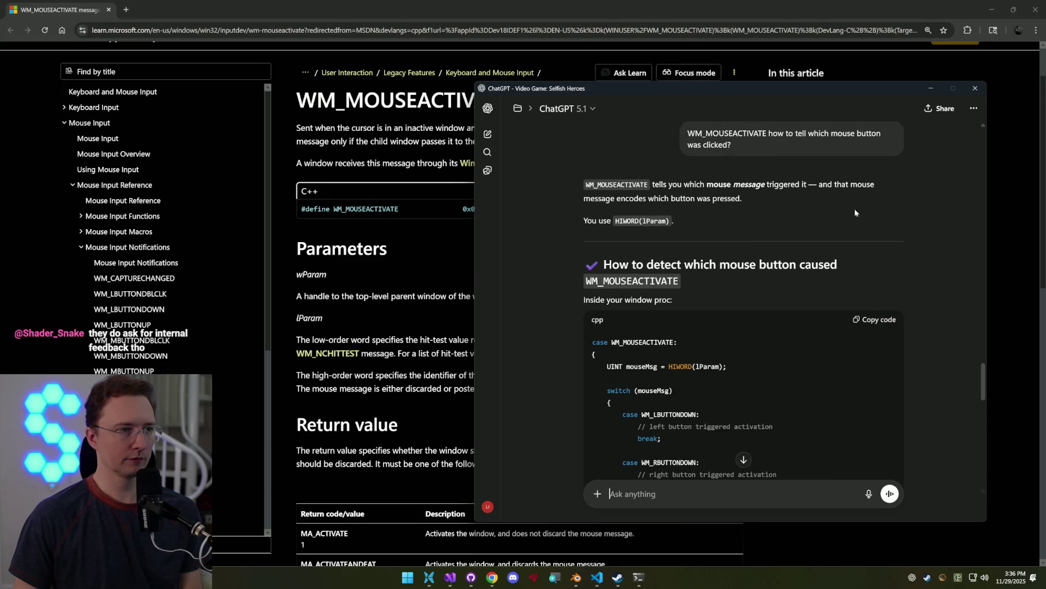
pyautogui.hotkey('alt', 'space')
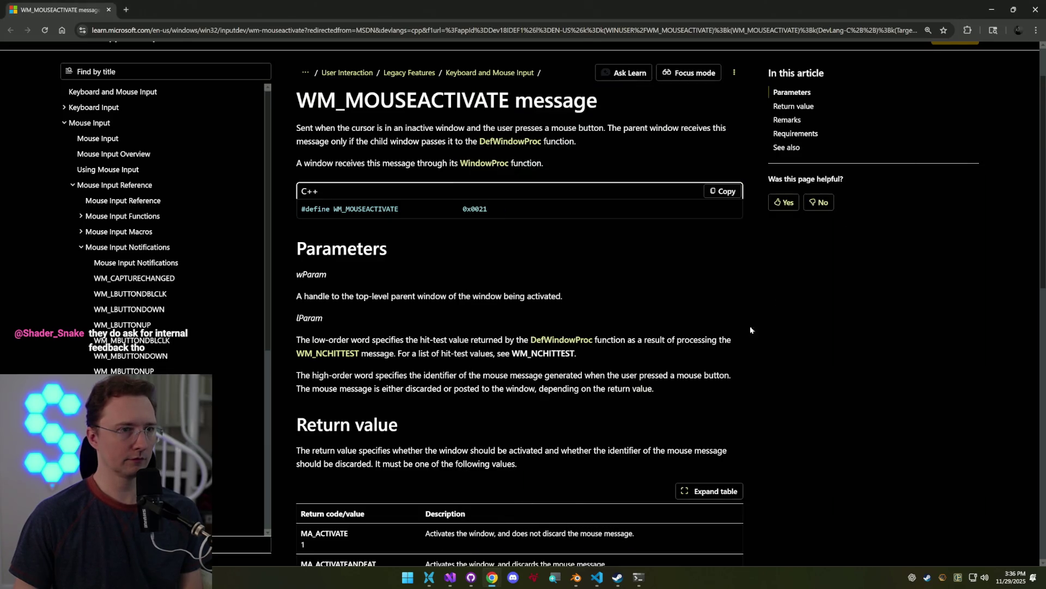
pyautogui.moveTo(424, 375); pyautogui.dragTo(656, 376)
pyautogui.scroll(1, 627, 398)
pyautogui.scroll(-3, 626, 398)
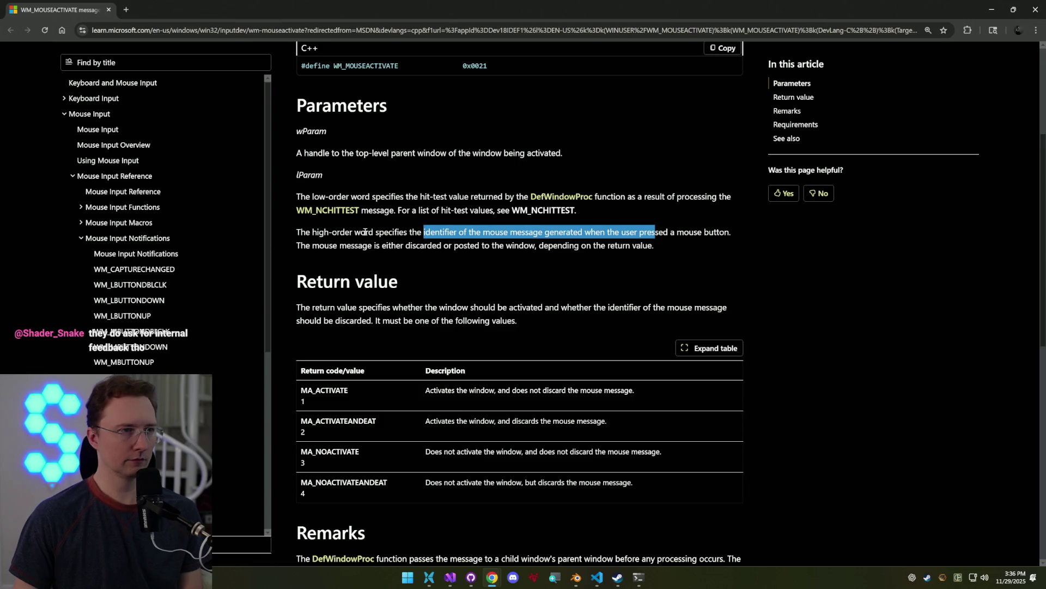
pyautogui.click(366, 232)
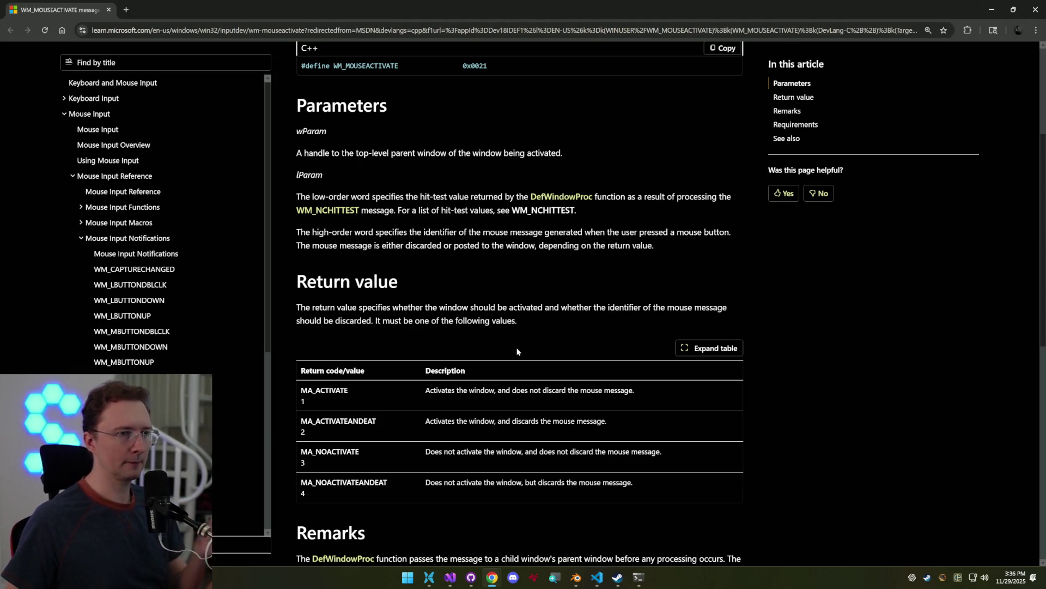
pyautogui.scroll(-3, 535, 307)
pyautogui.scroll(3, 536, 304)
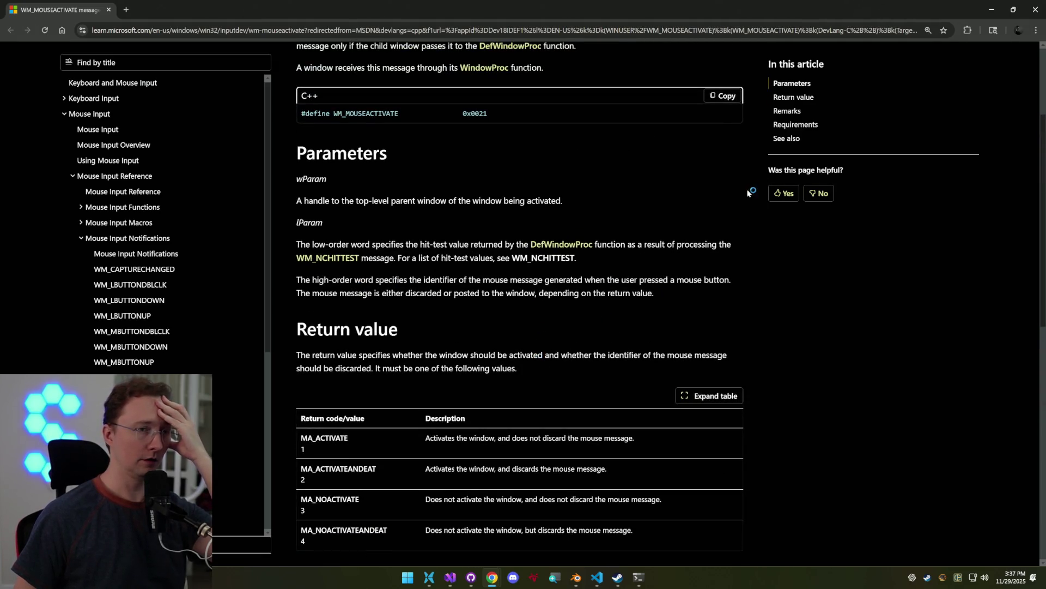
pyautogui.click(993, 7)
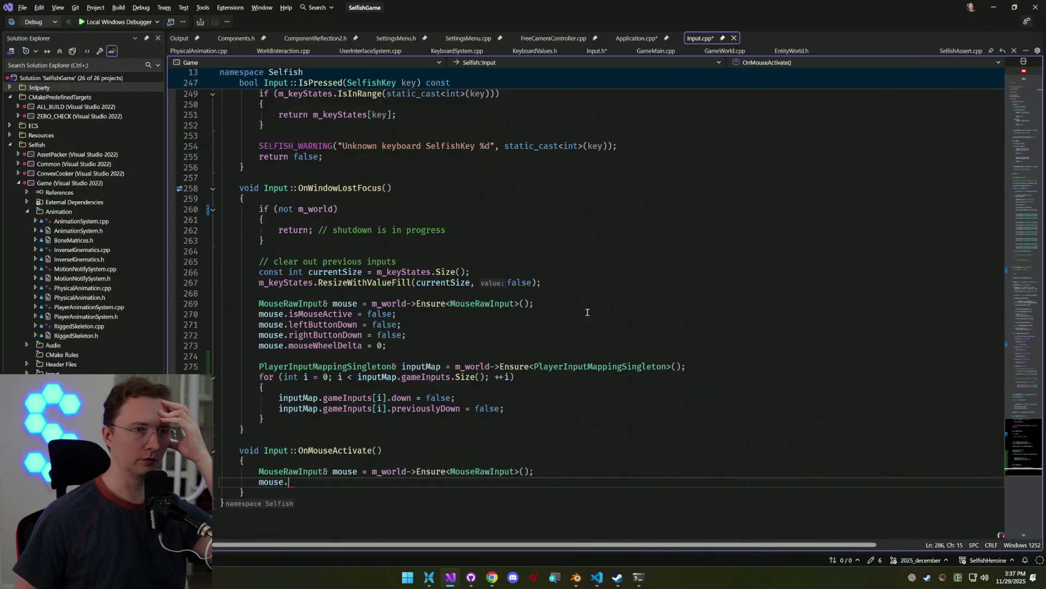
# Review the ChatGPT answer showing how to extract HIWORD(lParam)
pyautogui.click(492, 578)
pyautogui.scroll(-2, 711, 342)
pyautogui.moveTo(728, 273); pyautogui.dragTo(604, 273)
pyautogui.hotkey('ctrl', 'c')
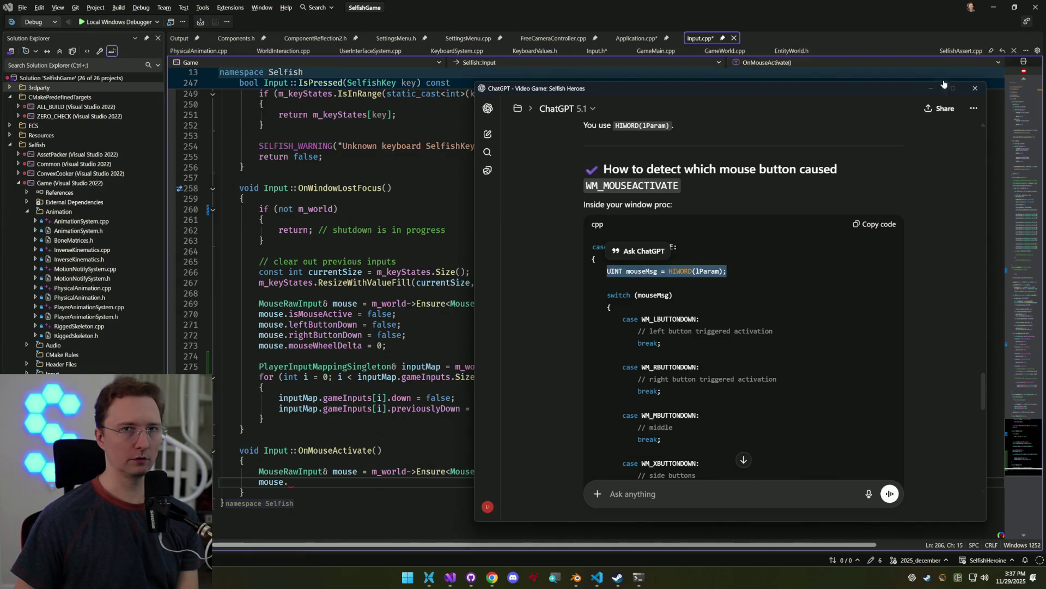
pyautogui.click(931, 88)
# In WindowProc, insert the HIWORD(lParam) line above the OnMouseActivate call and pass mouseMsg into it
pyautogui.click(636, 38)
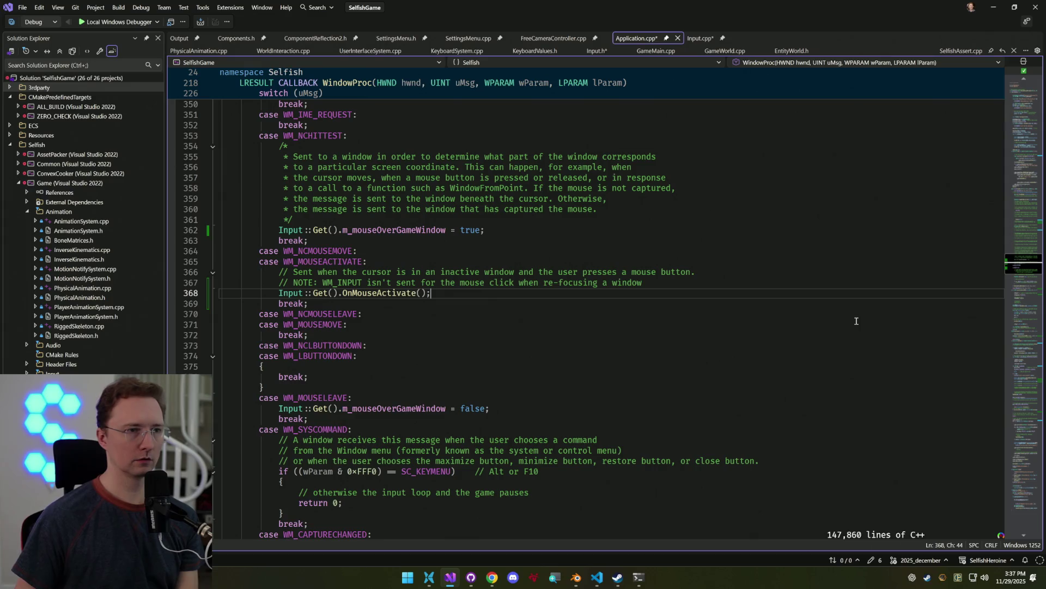
pyautogui.press('Up')
pyautogui.press('End')
pyautogui.press('Return')
pyautogui.hotkey('ctrl', 'v')
pyautogui.press('Down')
pyautogui.press('Left')
pyautogui.press('Left')
pyautogui.write('m')
pyautogui.write('ouseMsg')
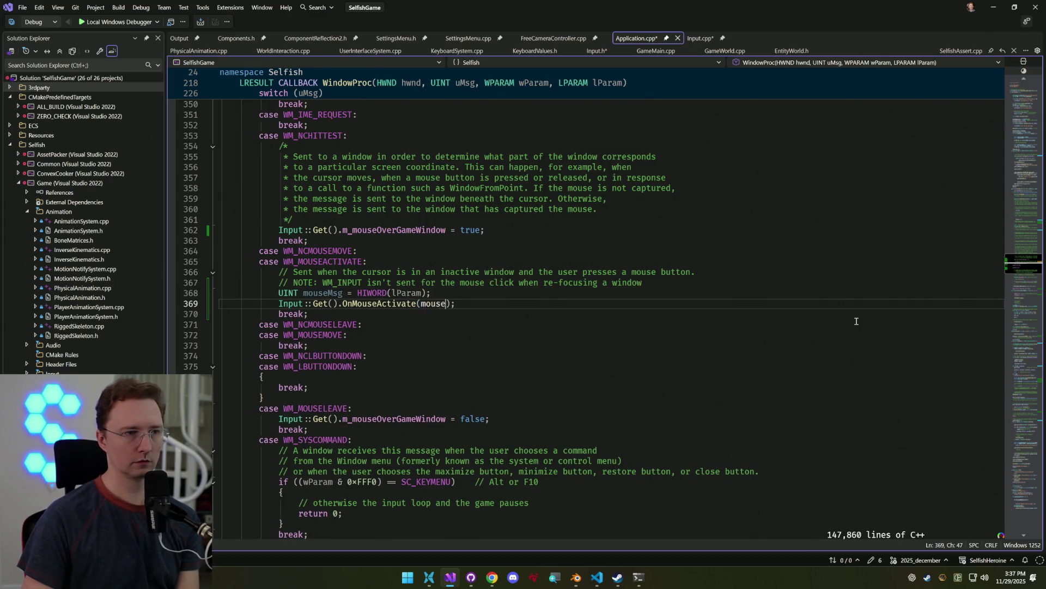
# Make the extracted variable const and rename it from mouseMsg to mouseMessage
pyautogui.press('Up')
pyautogui.press('Home')
pyautogui.write('const')
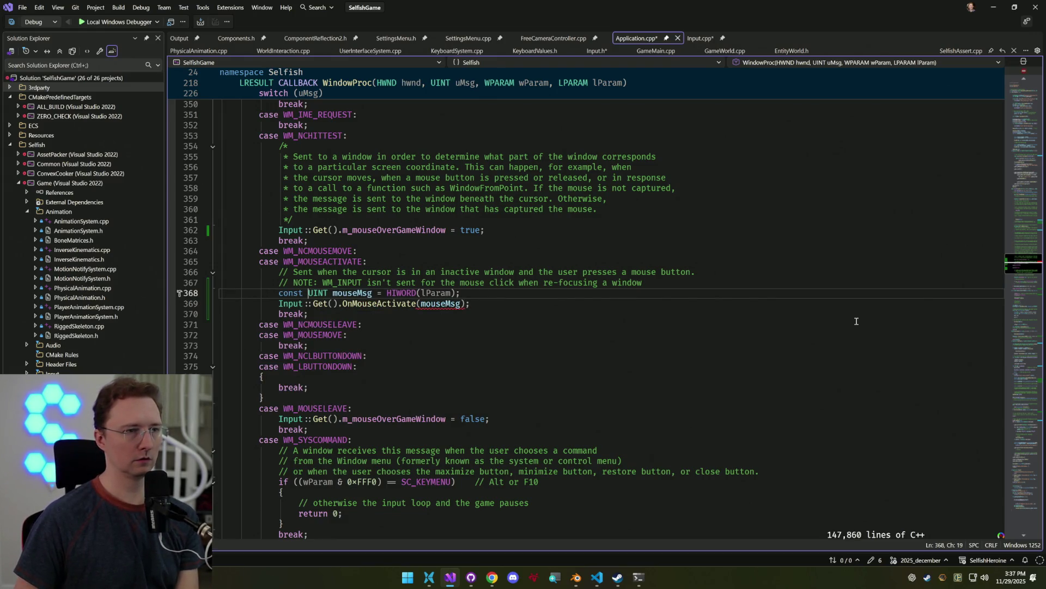
pyautogui.hotkey('ctrl', 'Right')
pyautogui.hotkey('ctrl', 'Right')
pyautogui.hotkey('ctrl', 'Right')
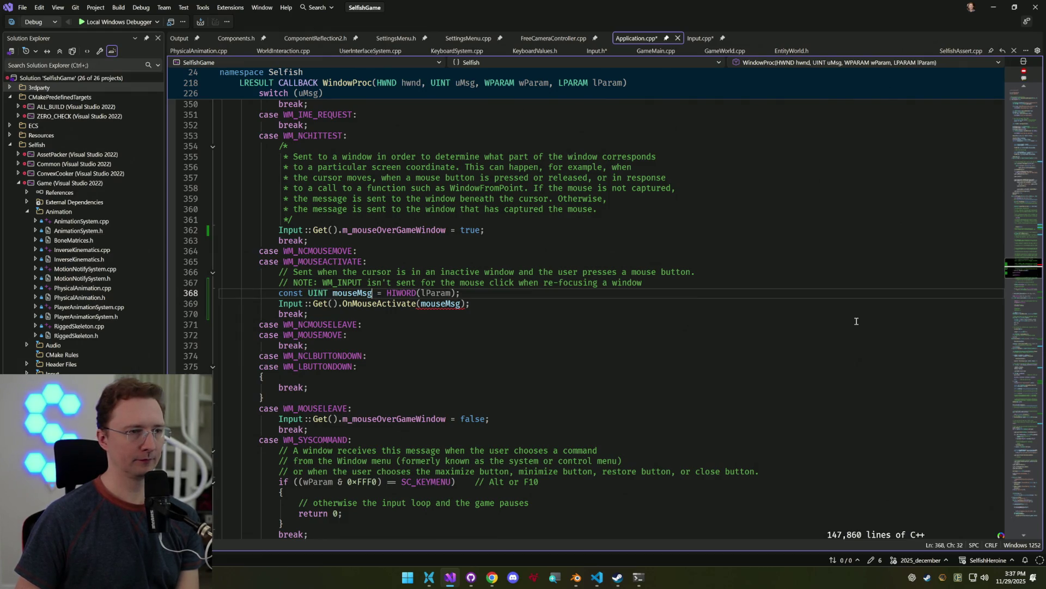
pyautogui.hotkey('ctrl', 'shift', 'Left')
pyautogui.write('mouseMessage')
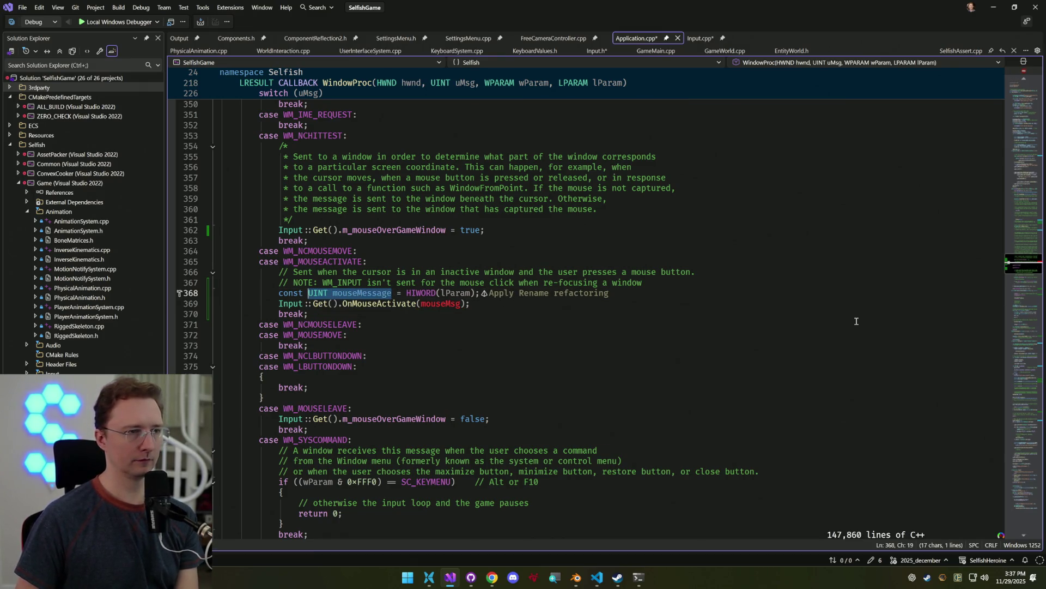
pyautogui.press('Down')
# Add a UINT mouseMessage parameter to OnMouseActivate in Input.h and Input.cpp, then begin its body logic
pyautogui.hotkey('ctrl', 'Right')
pyautogui.press('F12')
pyautogui.hotkey('ctrl', '.')
pyautogui.press('Return')
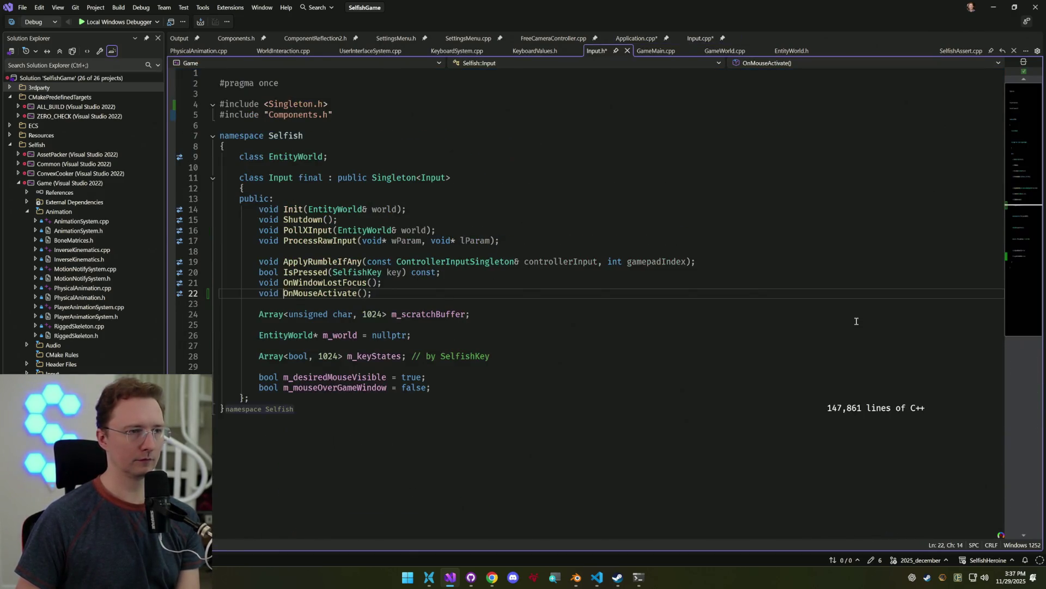
pyautogui.write('UINT mouseMessage')
pyautogui.press('F12')
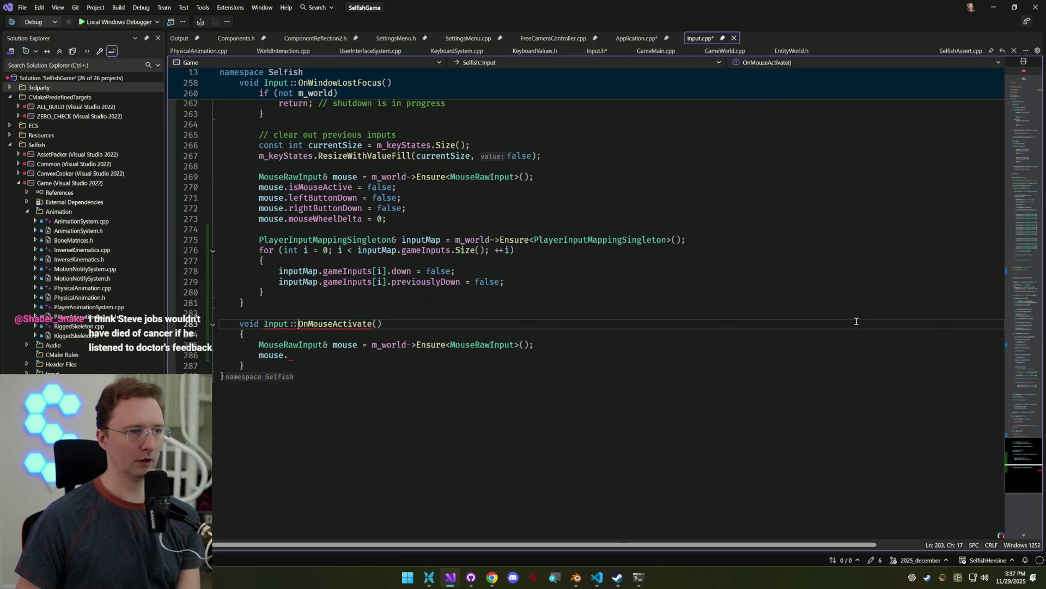
pyautogui.hotkey('ctrl', '.')
pyautogui.press('Return')
pyautogui.press('Down')
pyautogui.press('Down')
pyautogui.press('Down')
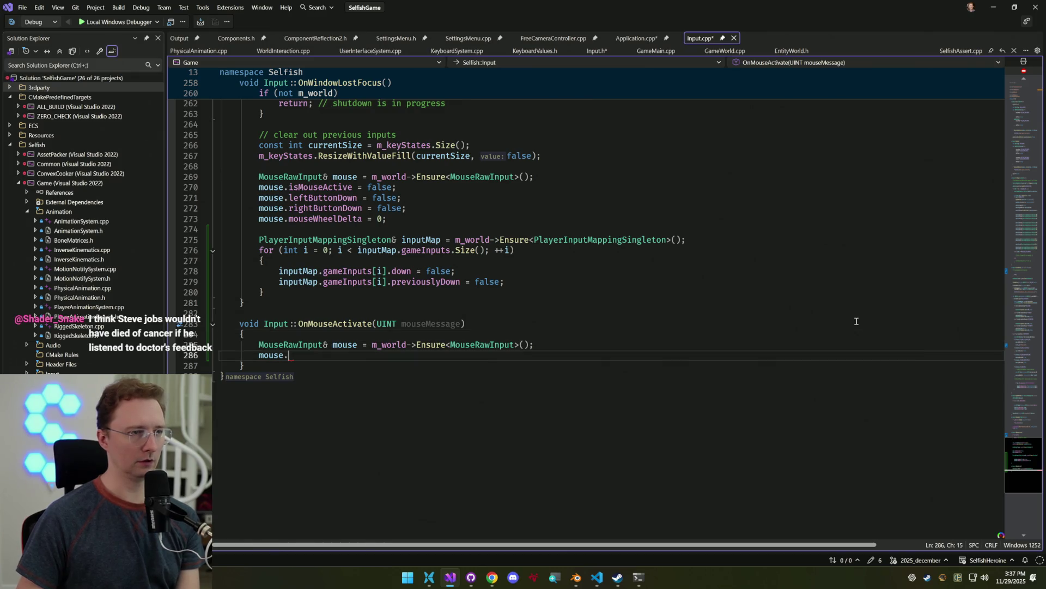
pyautogui.press('Up')
pyautogui.press('Return')
pyautogui.write('swit')
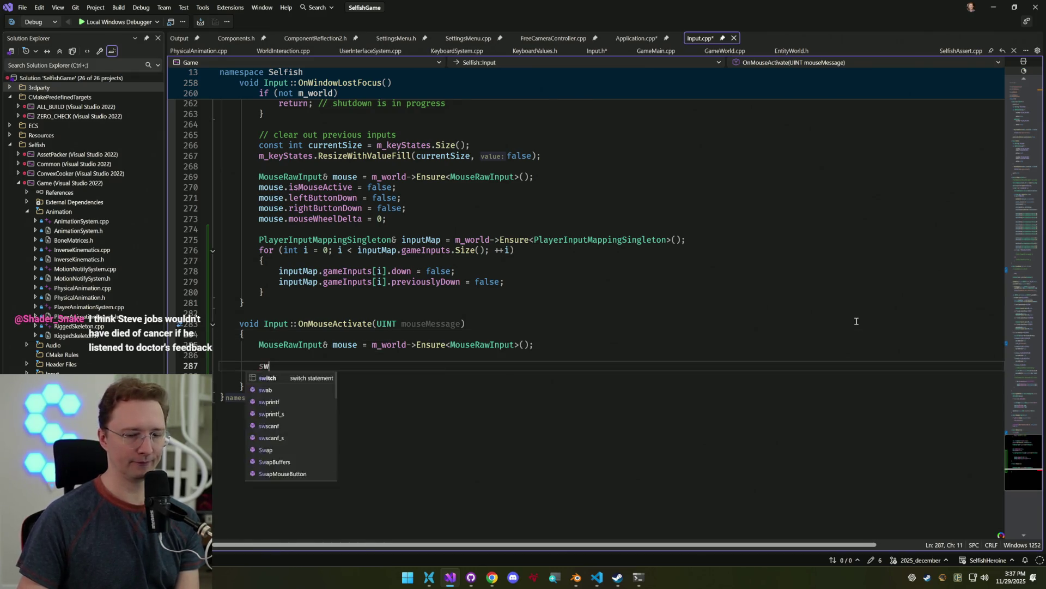
# Write an if on mouseMessage in OnMouseActivate whose body sets mouse.leftButtonDown = true
pyautogui.press('BackSpace')
pyautogui.press('BackSpace')
pyautogui.press('BackSpace')
pyautogui.write('if')
pyautogui.write('M')
pyautogui.press('Tab')
pyautogui.press('End')
pyautogui.press('Return')
pyautogui.press('Return')
pyautogui.press('Delete')
pyautogui.press('End')
pyautogui.write('mouse.')
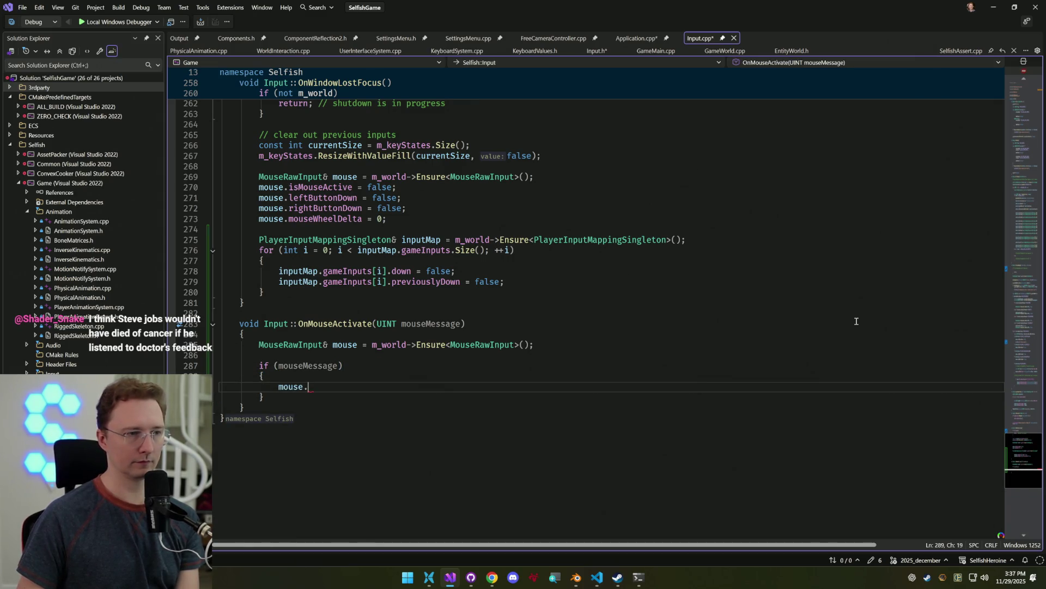
pyautogui.hotkey('ctrl', 'space')
pyautogui.write('l')
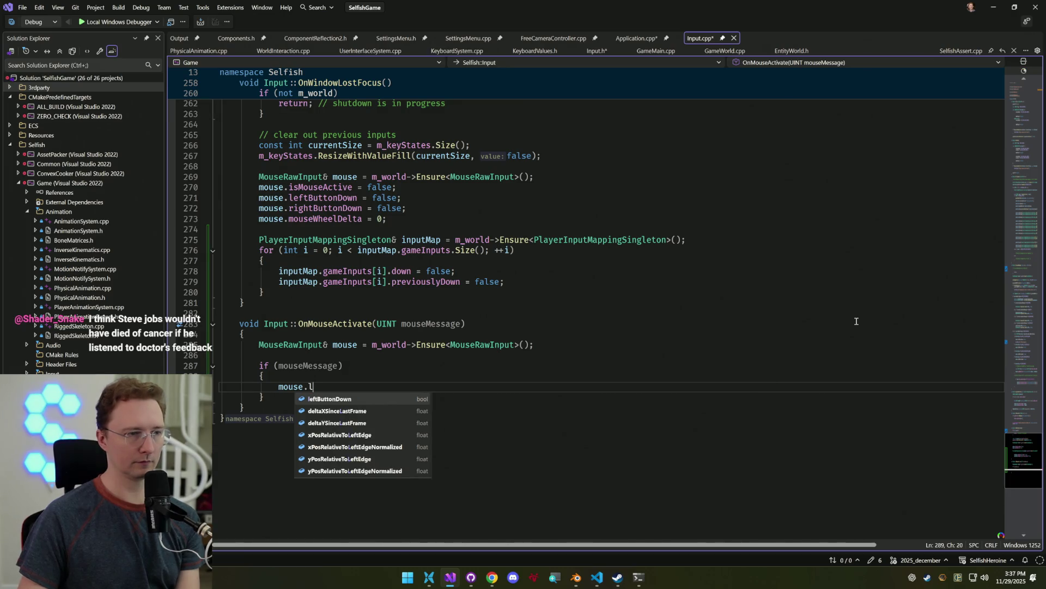
pyautogui.press('Tab')
pyautogui.write('= true;')
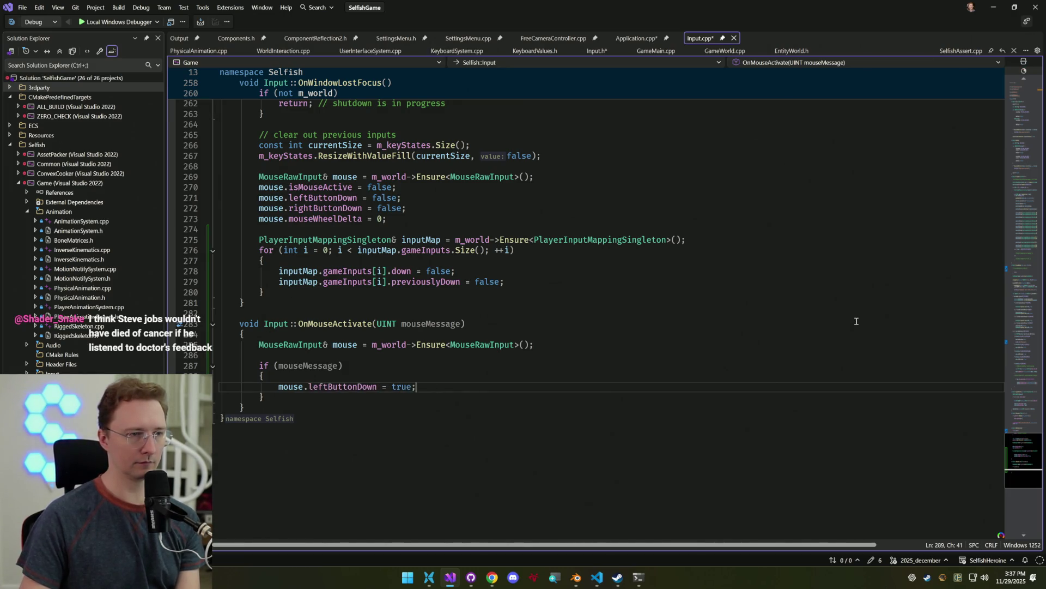
pyautogui.press('Up')
pyautogui.press('Up')
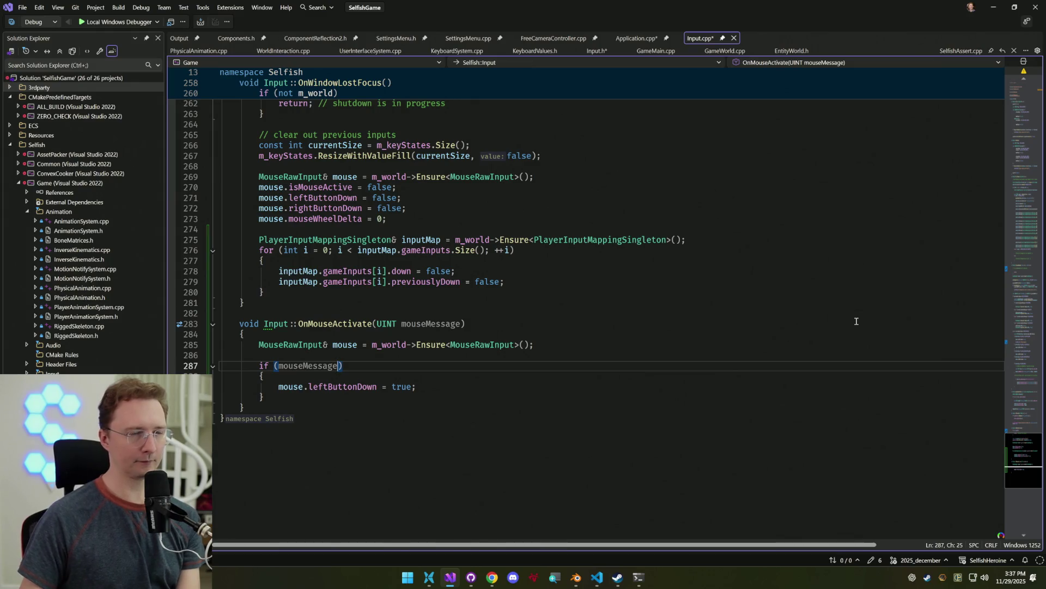
# Check the WM_LBUTTONDOWN constant in the ChatGPT answer, then build the solution
pyautogui.hotkey('alt', 'Tab')
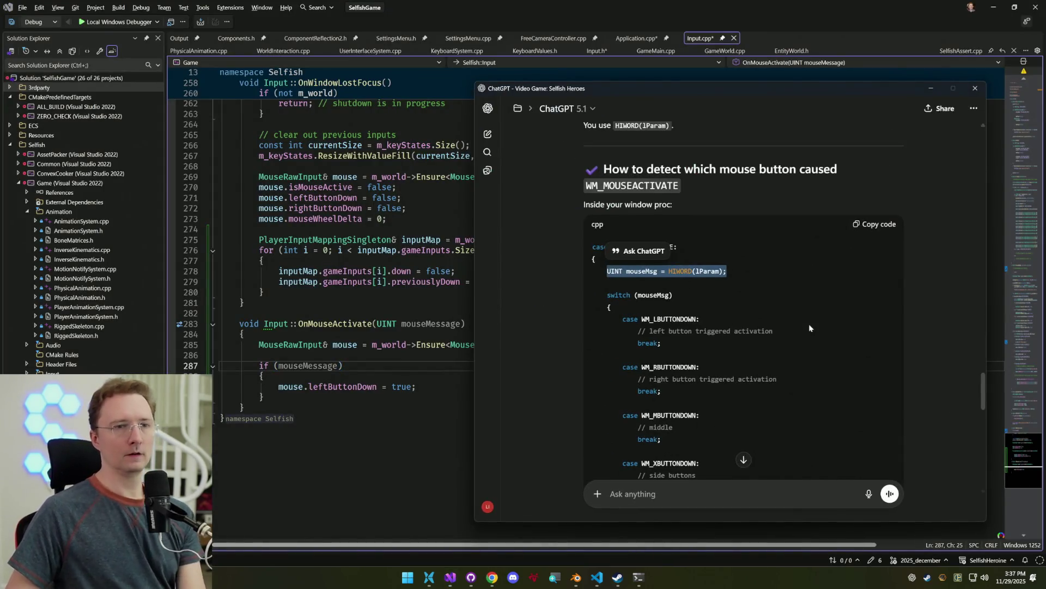
pyautogui.doubleClick(693, 321)
pyautogui.scroll(-3, 833, 370)
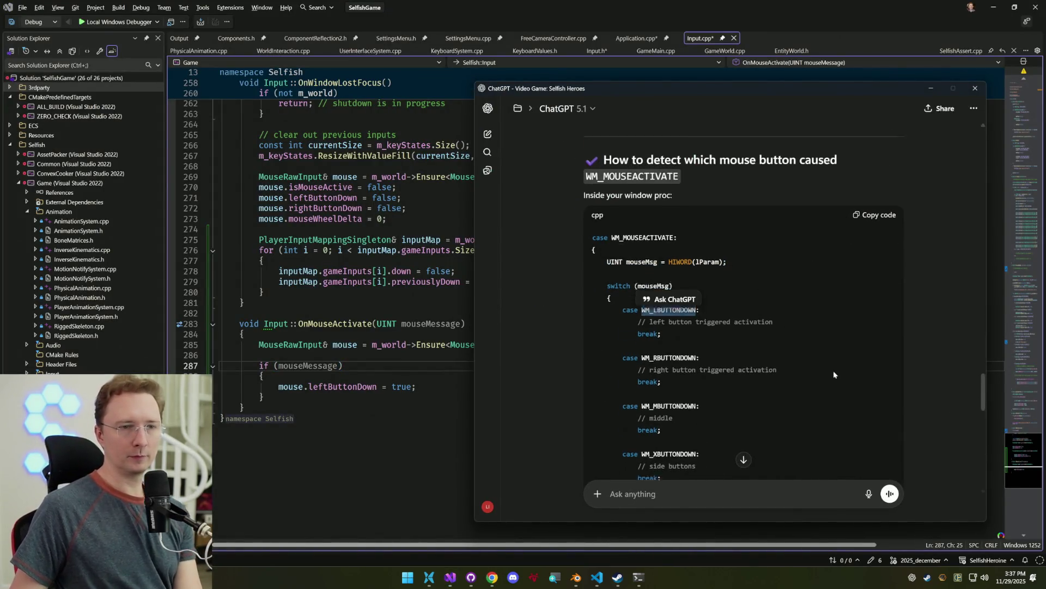
pyautogui.scroll(1, 817, 334)
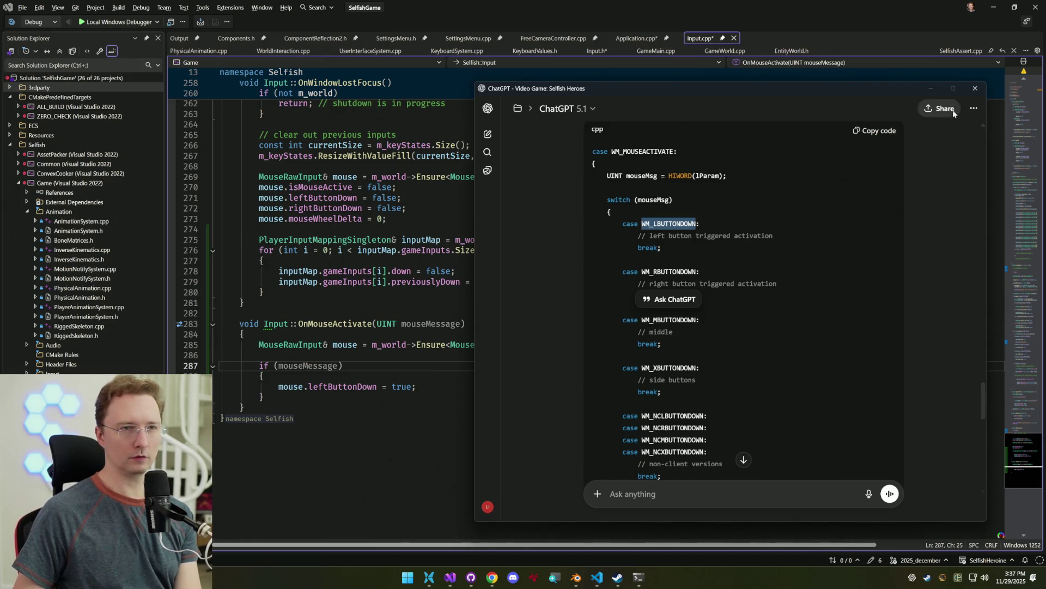
pyautogui.click(931, 88)
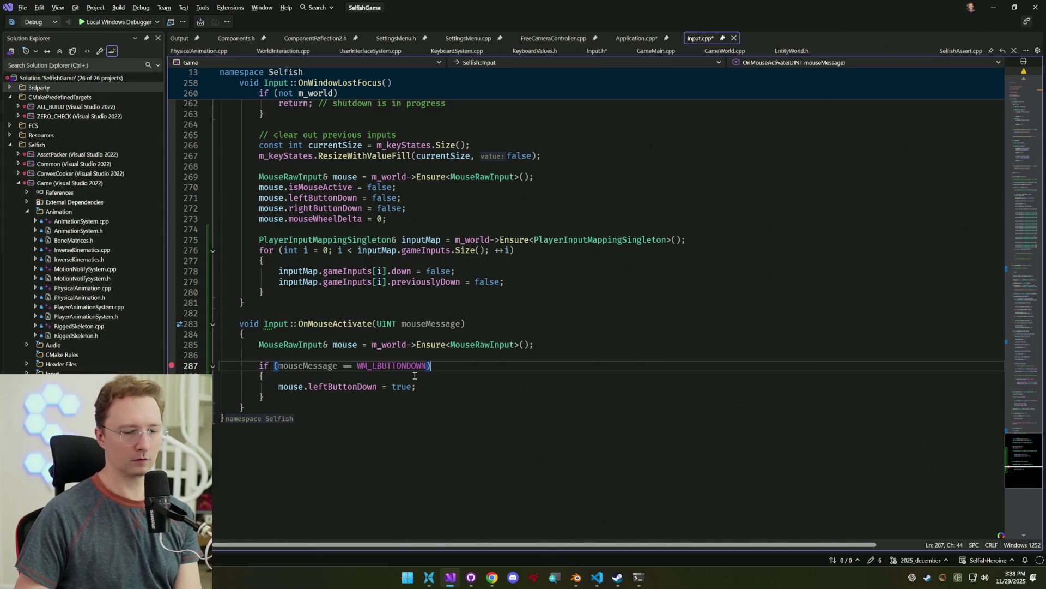
pyautogui.hotkey('ctrl', 'shift', 'b')
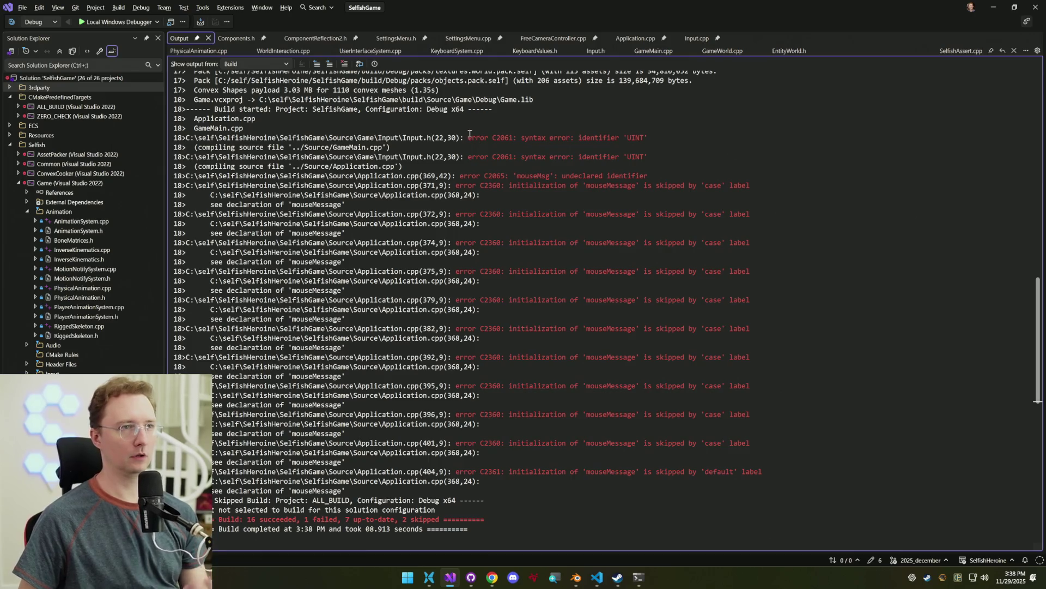
# Inspect the UINT error in Input.h, review the if block in Input.cpp, and rebuild
pyautogui.doubleClick(424, 138)
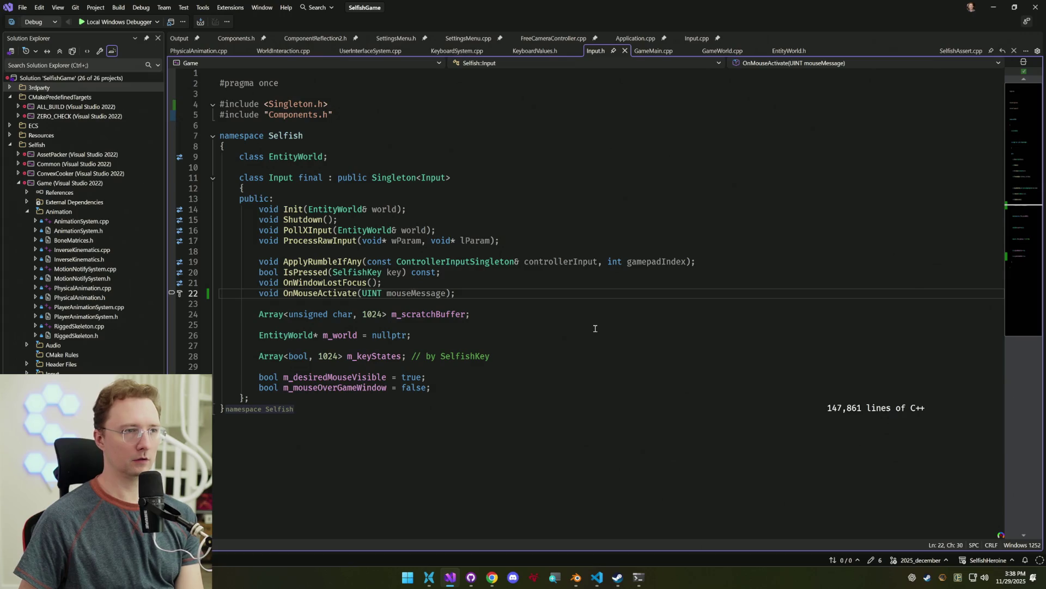
pyautogui.click(542, 292)
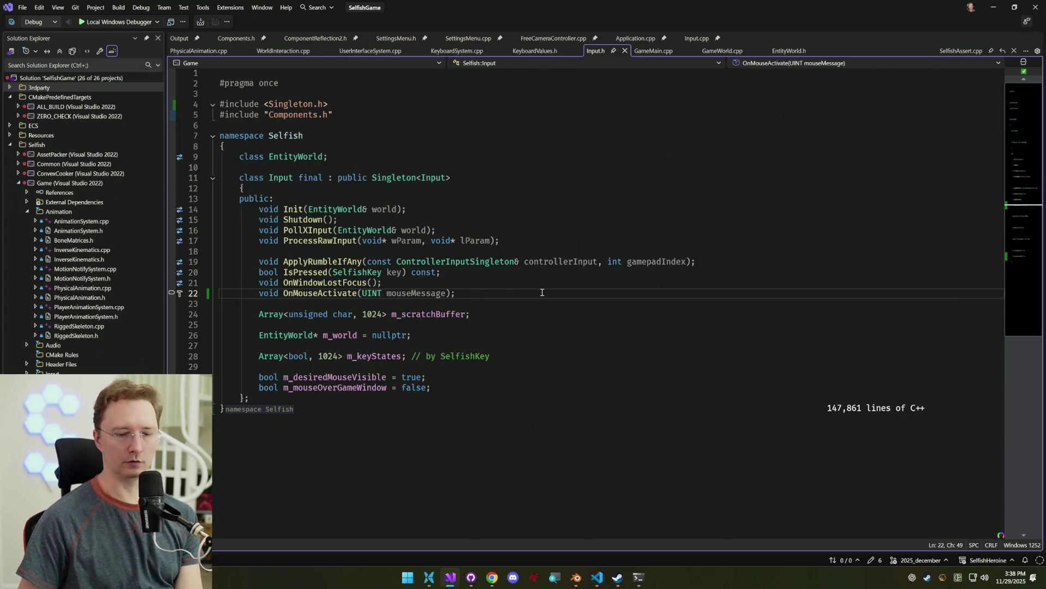
pyautogui.hotkey('ctrl', 'k')
pyautogui.hotkey('ctrl', 'o')
pyautogui.press('Down')
pyautogui.press('Down')
pyautogui.press('Down')
pyautogui.press('Up')
pyautogui.press('Up')
pyautogui.press('Up')
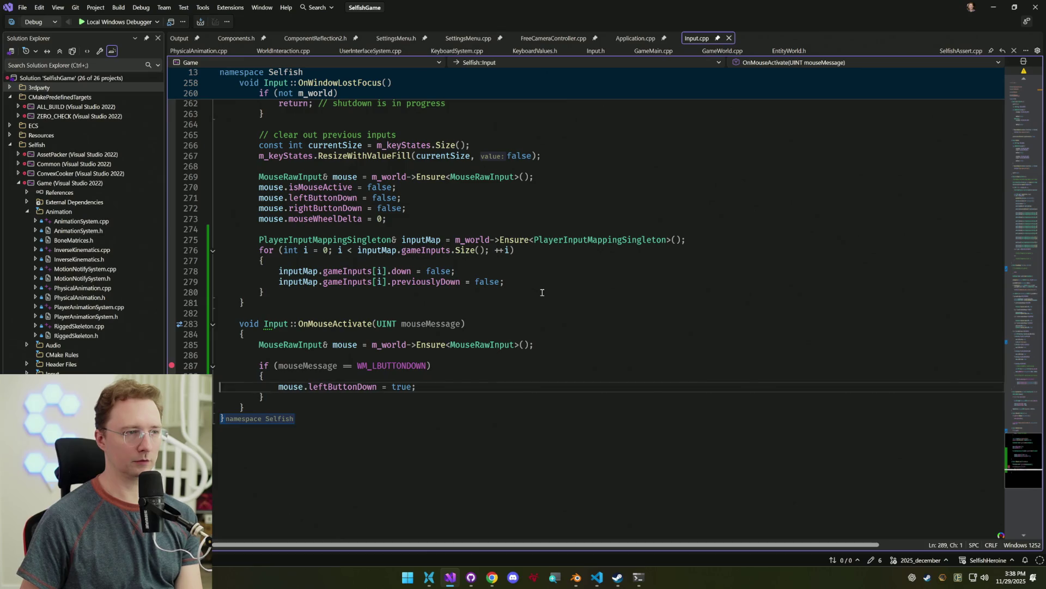
pyautogui.press('Up')
pyautogui.press('Up')
pyautogui.press('Up')
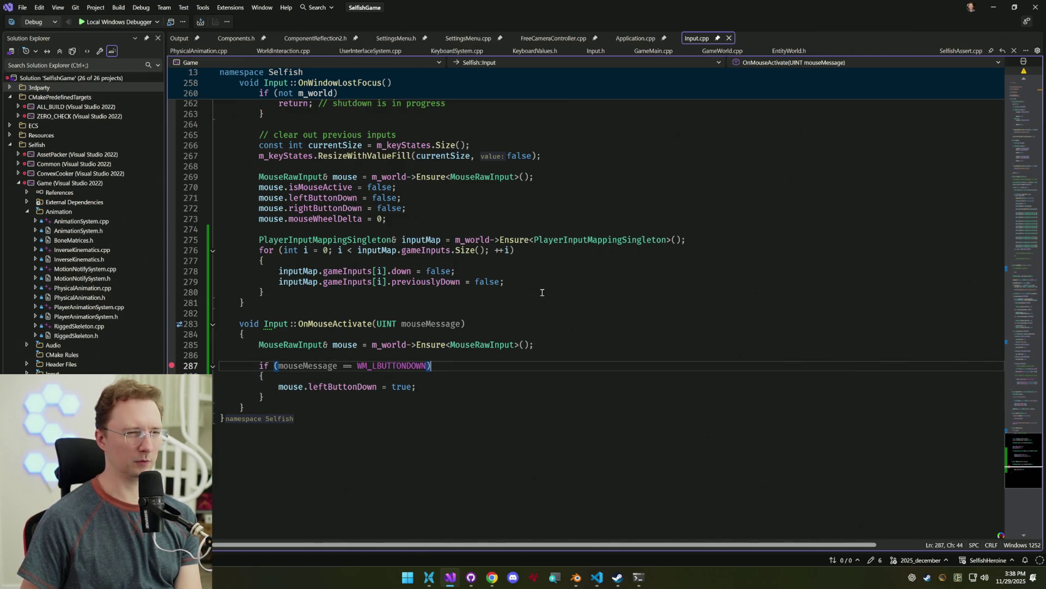
pyautogui.press('Down')
pyautogui.press('Down')
pyautogui.press('Down')
pyautogui.press('Up')
pyautogui.press('Up')
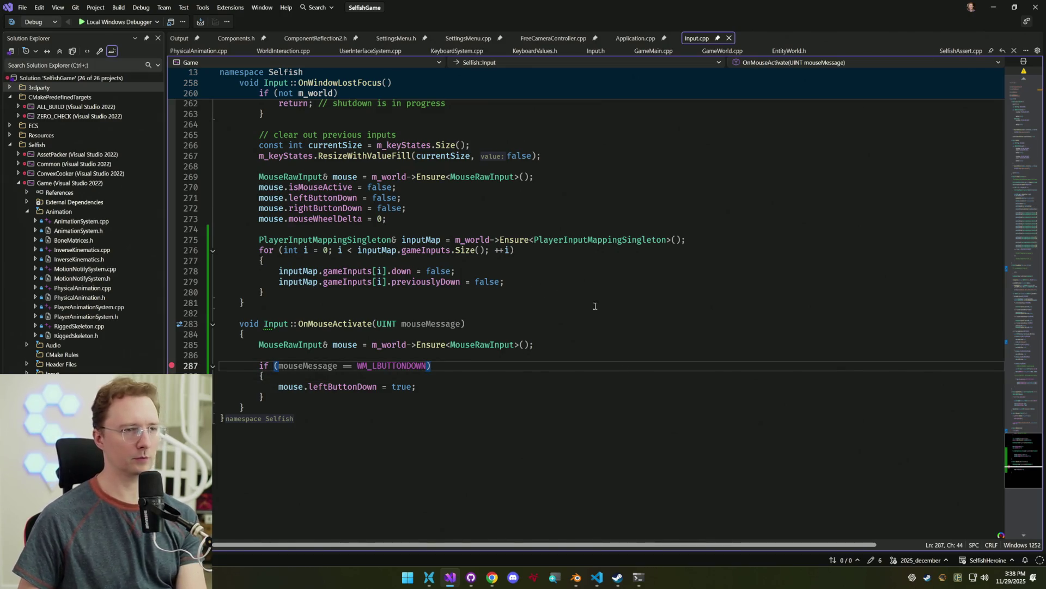
pyautogui.hotkey('ctrl', 'shift', 'b')
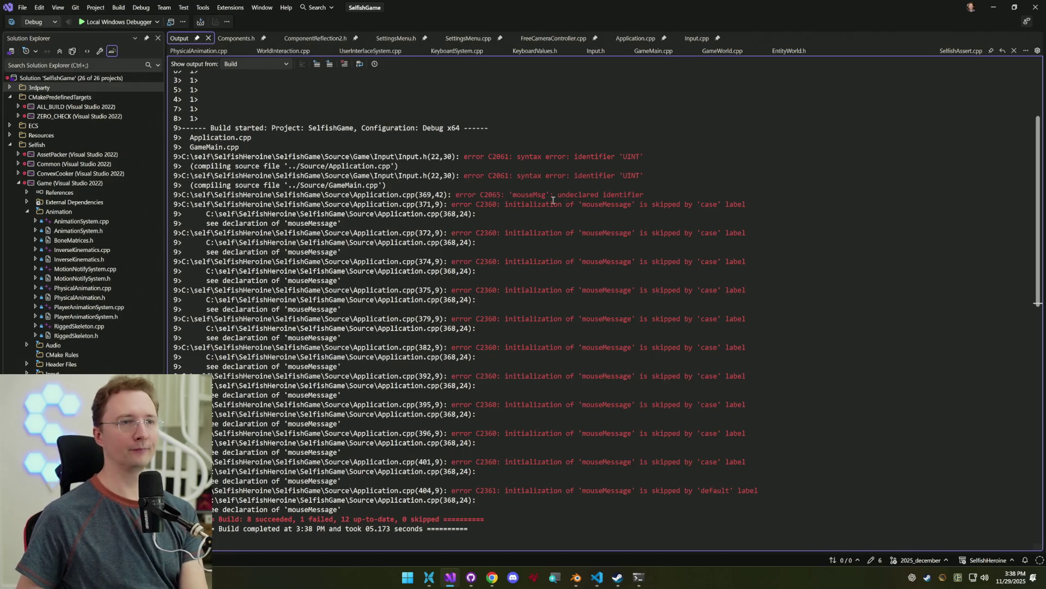
# Replace UINT with unsigned int in both OnMouseActivate signatures, rebuild, and open the mouseMsg error
pyautogui.doubleClick(415, 156)
pyautogui.doubleClick(374, 296)
pyautogui.write('un')
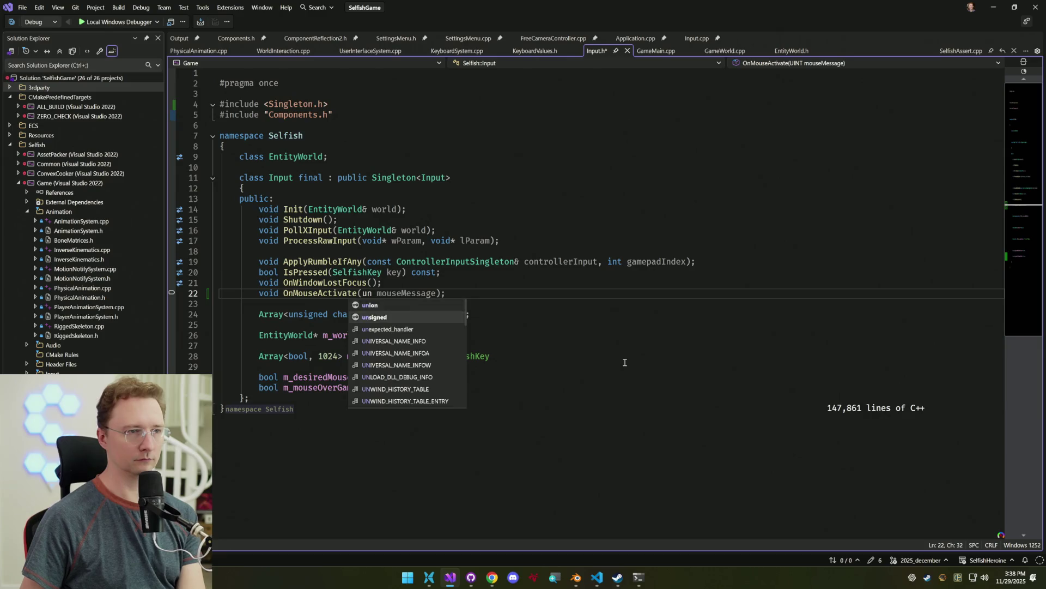
pyautogui.write('signed int')
pyautogui.hotkey('ctrl', 'shift', 'Left')
pyautogui.hotkey('ctrl', 'shift', 'Left')
pyautogui.hotkey('ctrl', 'shift', 'Left')
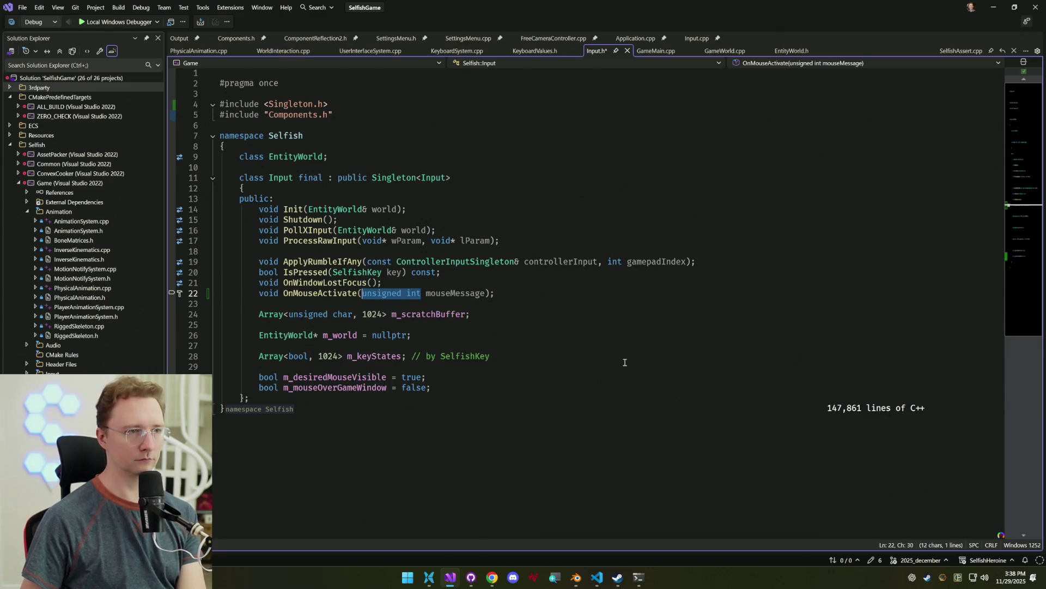
pyautogui.press('F12')
pyautogui.hotkey('ctrl', 'shift', 'Right')
pyautogui.write('unsigned int')
pyautogui.hotkey('ctrl', 'shift', 'b')
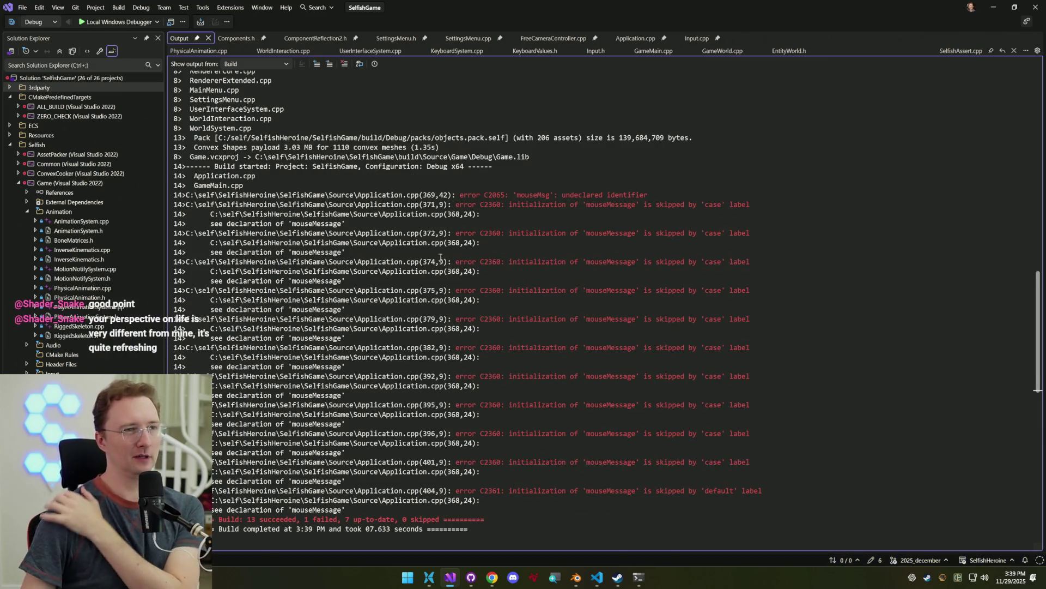
pyautogui.doubleClick(401, 197)
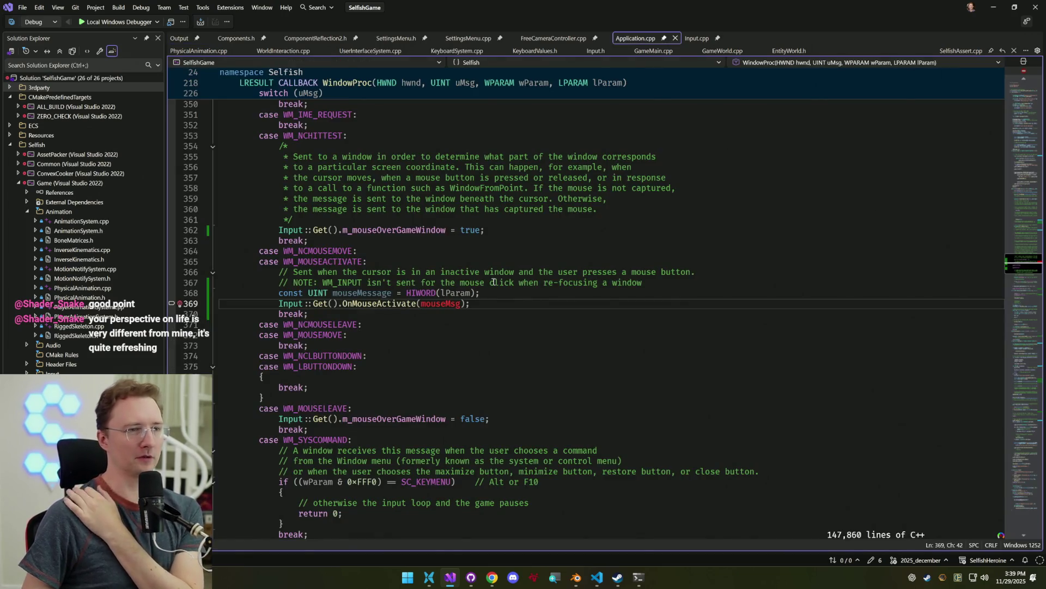
# Replace the undeclared mouseMsg argument with mouseMessage and rebuild
pyautogui.doubleClick(360, 292)
pyautogui.hotkey('ctrl', 'c')
pyautogui.doubleClick(441, 303)
pyautogui.hotkey('ctrl', 'v')
pyautogui.hotkey('ctrl', 'shift', 'b')
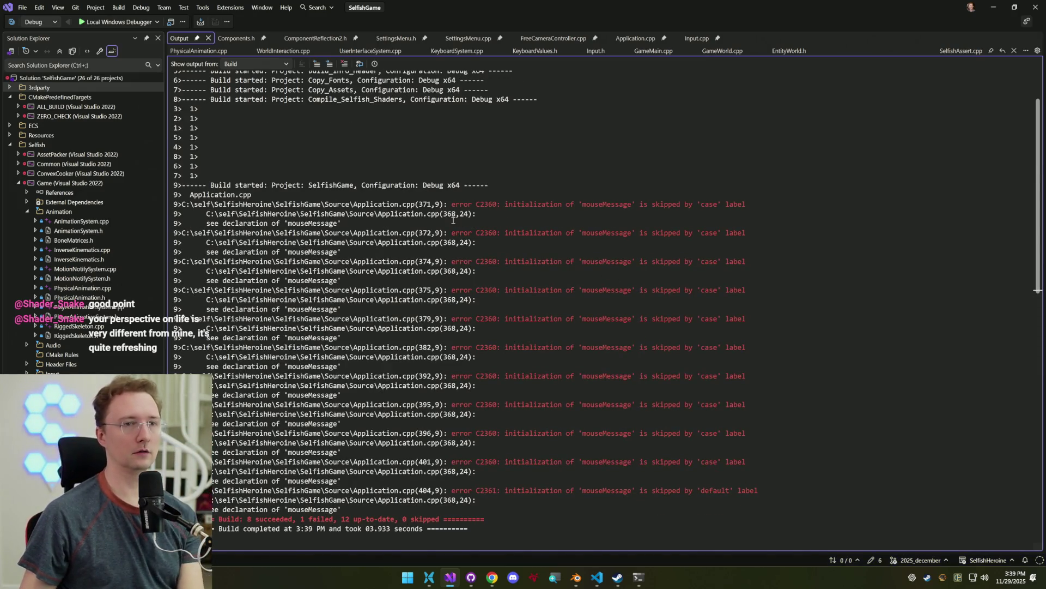
# Add a break; under case WM_NCMOUSEMOVE and save Application.cpp
pyautogui.doubleClick(421, 204)
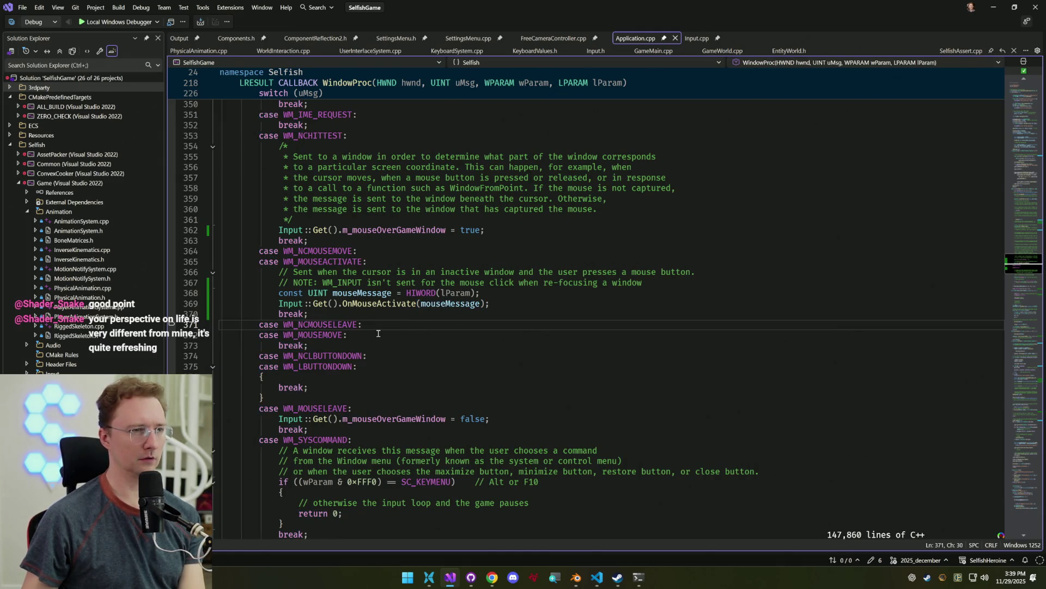
pyautogui.click(349, 251)
pyautogui.press('End')
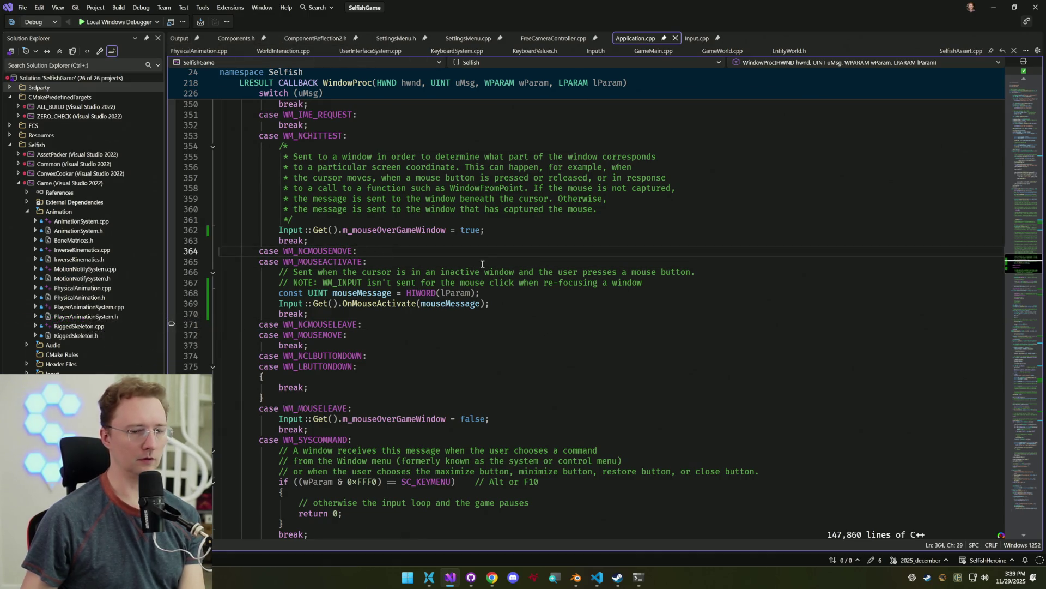
pyautogui.press('Return')
pyautogui.write('break;')
pyautogui.hotkey('ctrl', 's')
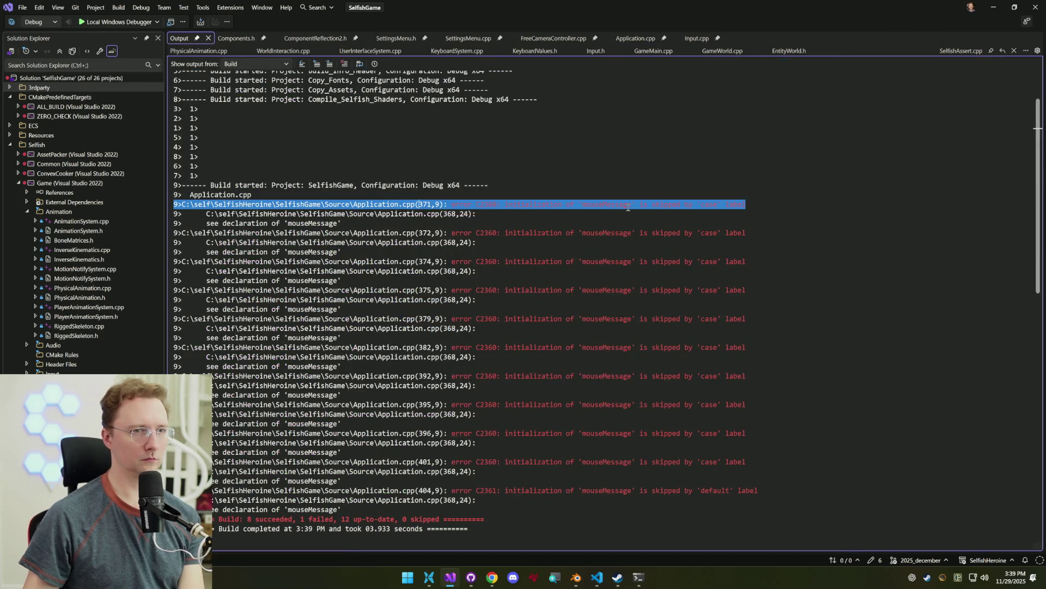
# Wrap the WM_MOUSEACTIVATE case body, including its break, in braces
pyautogui.doubleClick(626, 205)
pyautogui.click(597, 271)
pyautogui.press('Return')
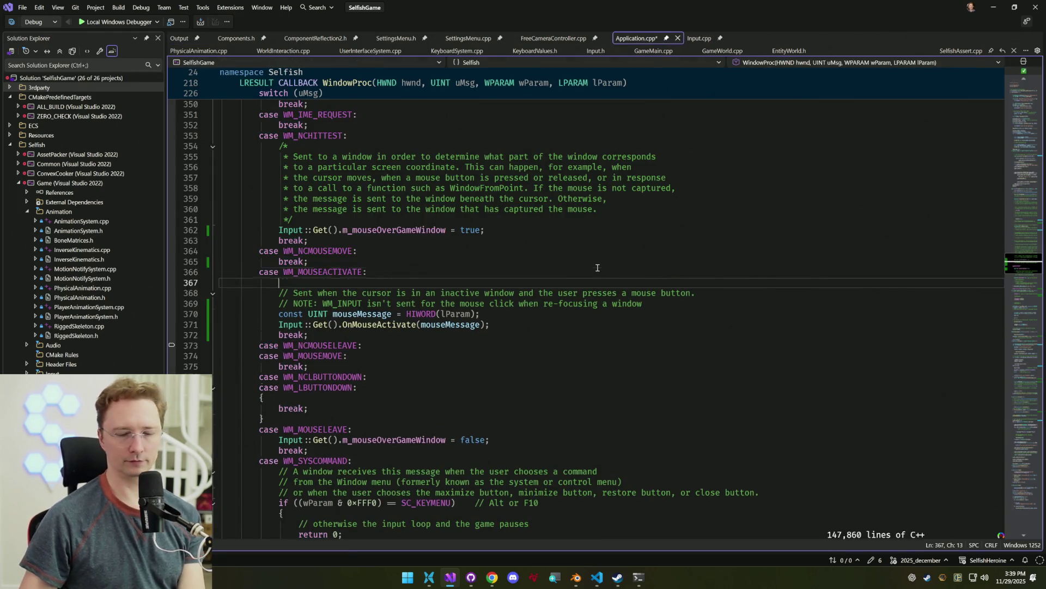
pyautogui.write('{}')
pyautogui.press('Delete')
pyautogui.press('Down')
pyautogui.press('Down')
pyautogui.press('Down')
pyautogui.press('End')
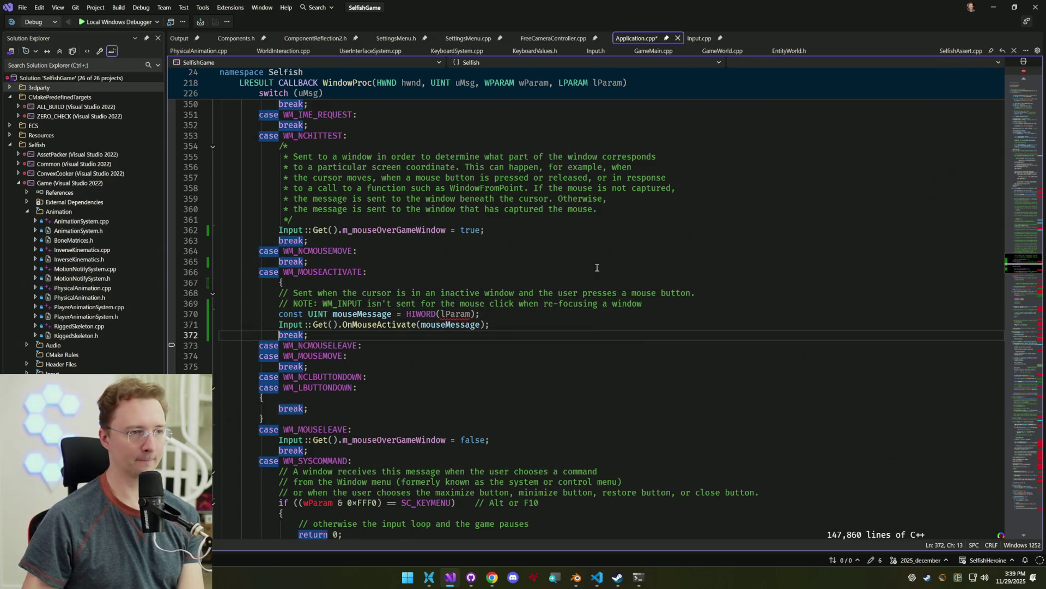
pyautogui.press('Return')
pyautogui.write('}')
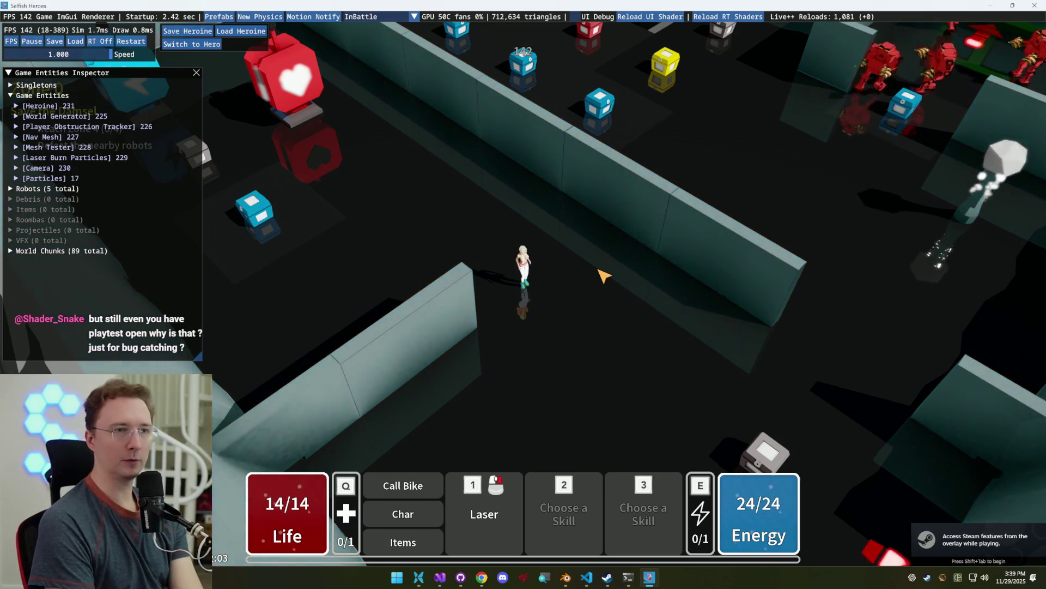
# Move the heroine with WASD while firing lasers at the boxes and nearby robots
pyautogui.press('w')
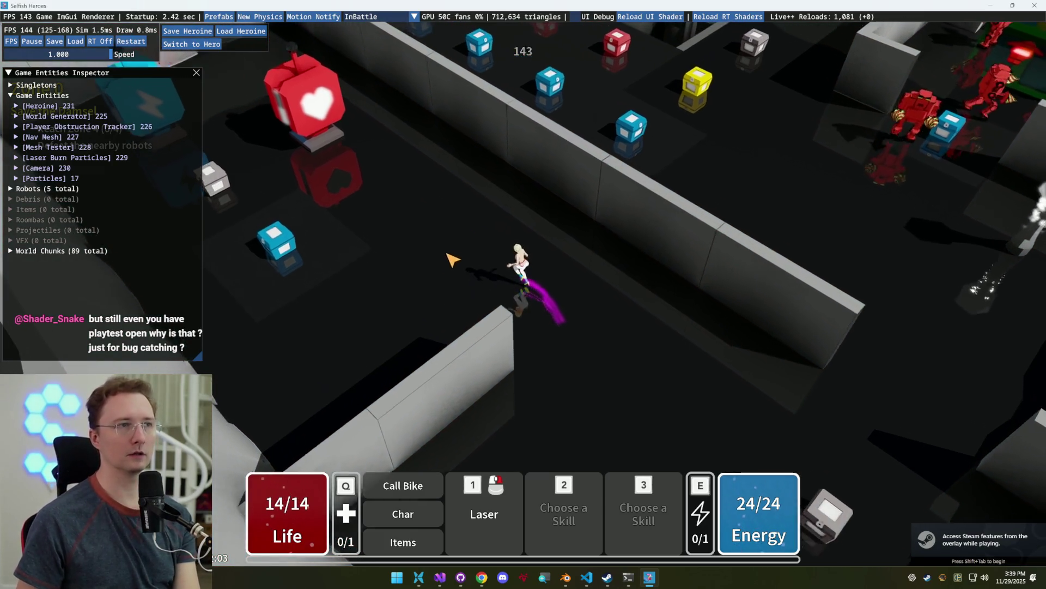
pyautogui.click(315, 404)
pyautogui.click(302, 148)
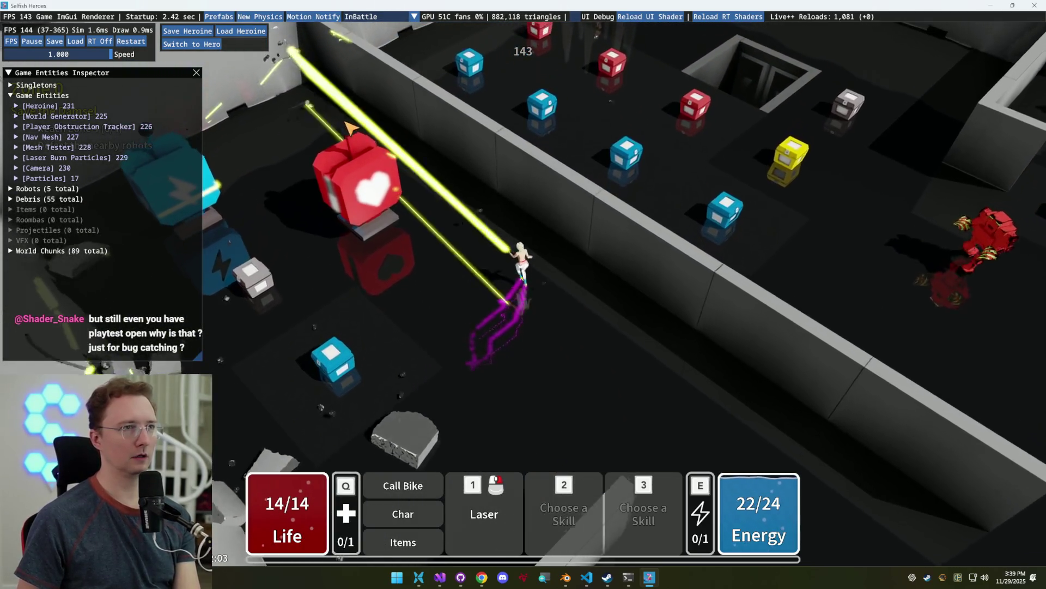
pyautogui.press('a')
pyautogui.click(305, 164)
pyautogui.click(338, 283)
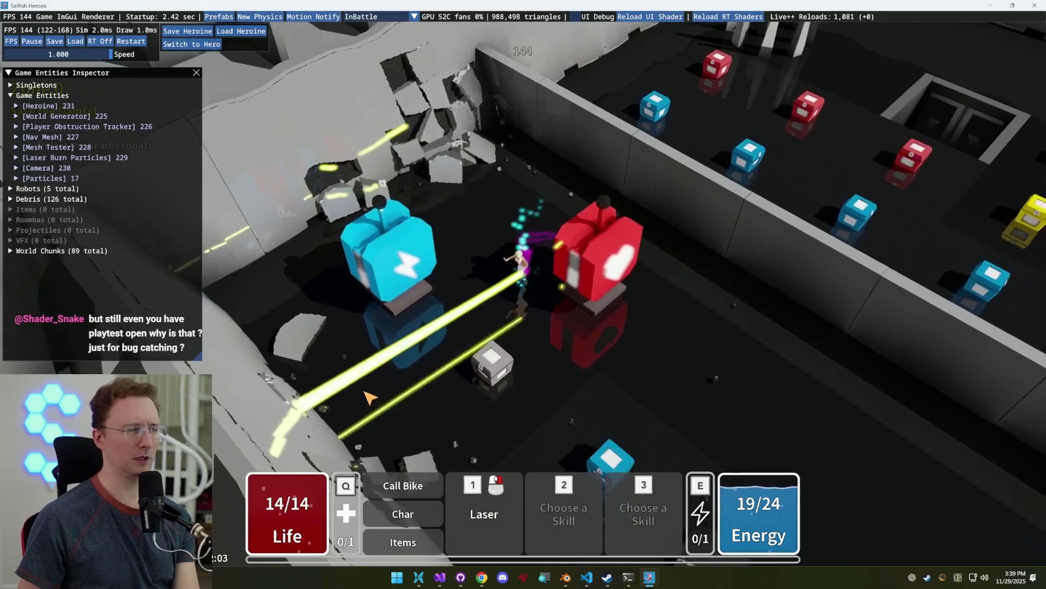
pyautogui.press('d')
pyautogui.click(369, 397)
pyautogui.click(572, 464)
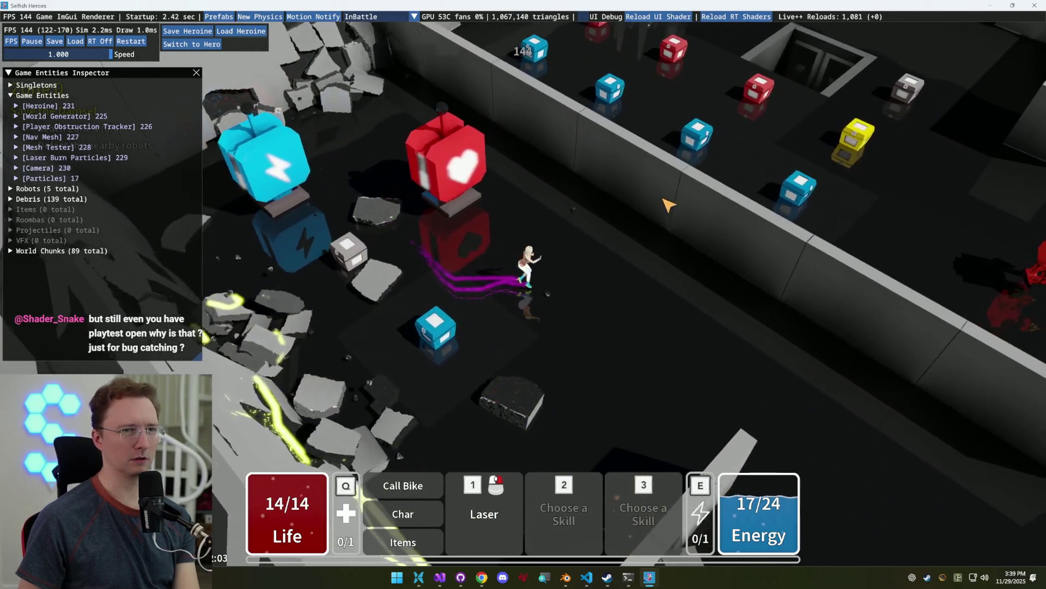
pyautogui.click(472, 222)
pyautogui.press('w')
pyautogui.click(472, 222)
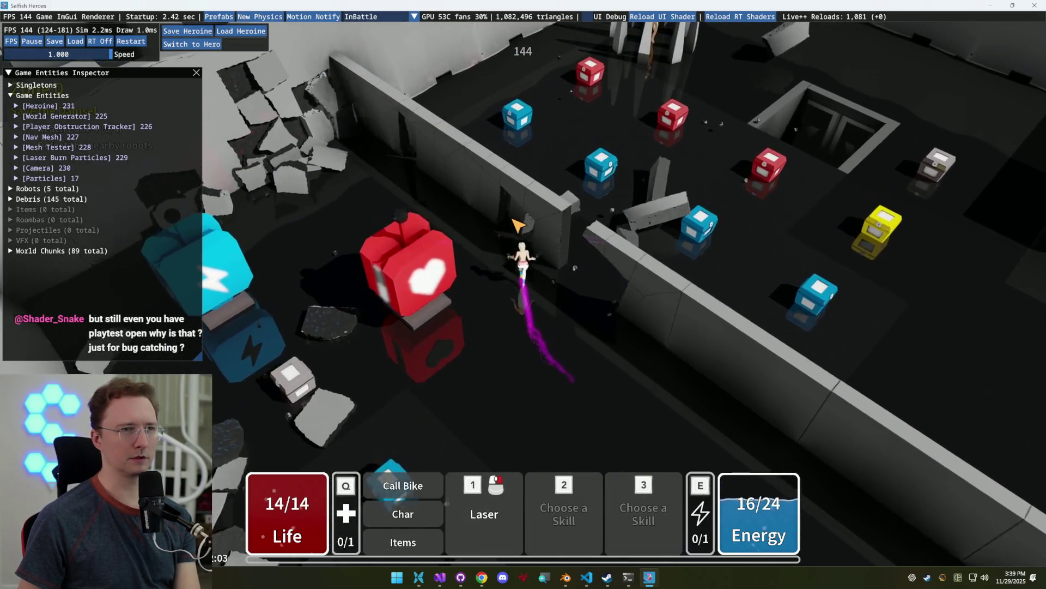
# Run through the broken wall past the red robot and collect the energy charge
pyautogui.press('a')
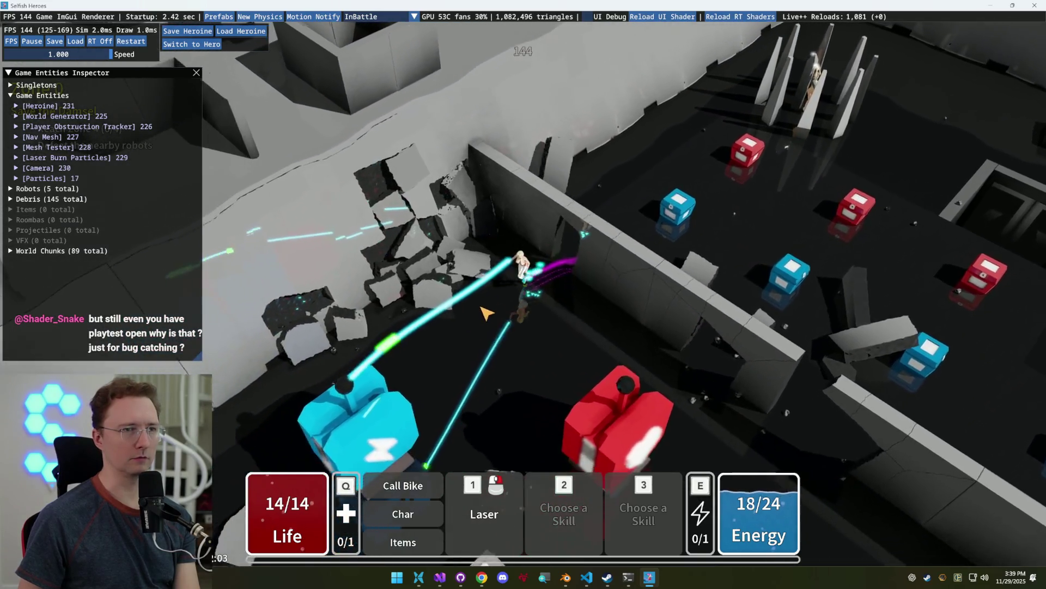
pyautogui.press('s')
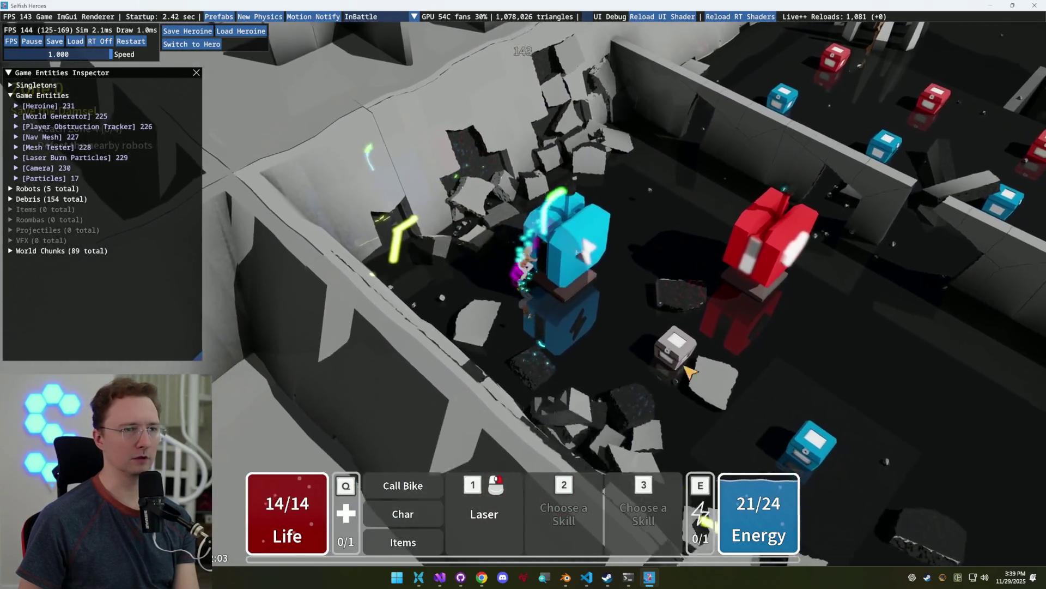
pyautogui.press('d')
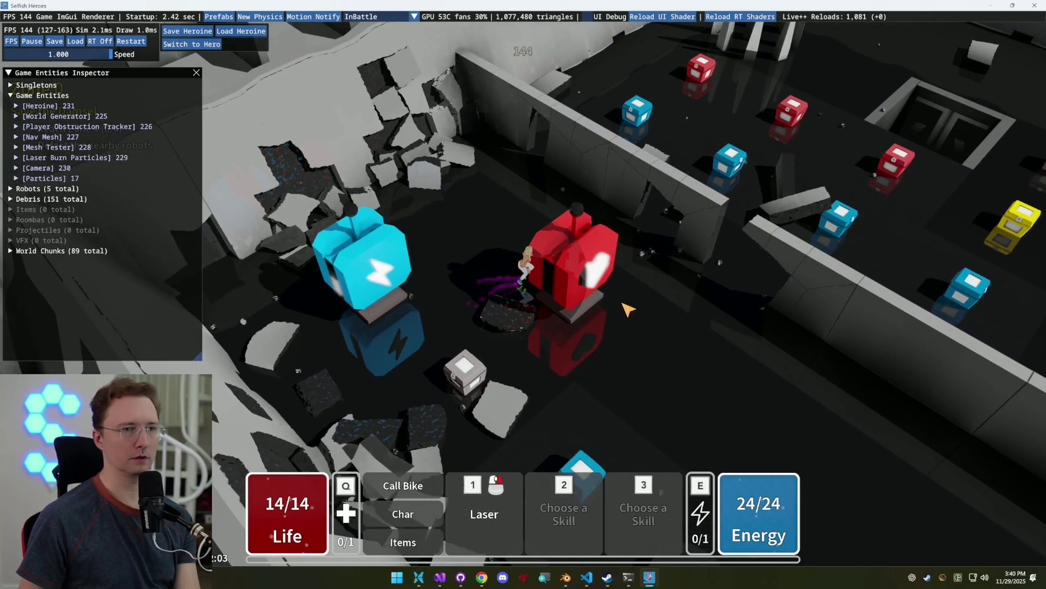
pyautogui.press('s')
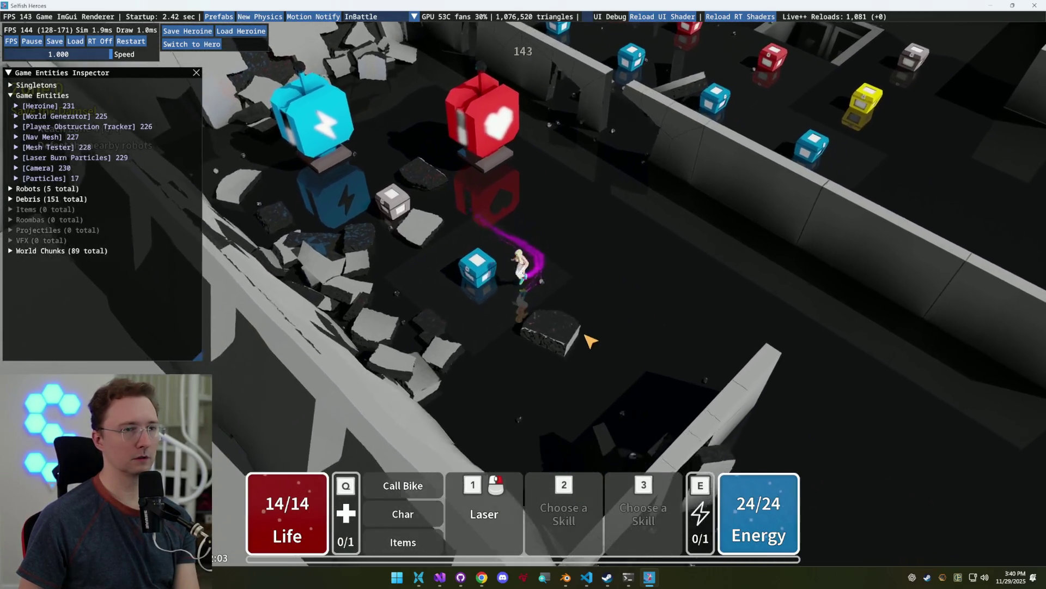
pyautogui.press('d')
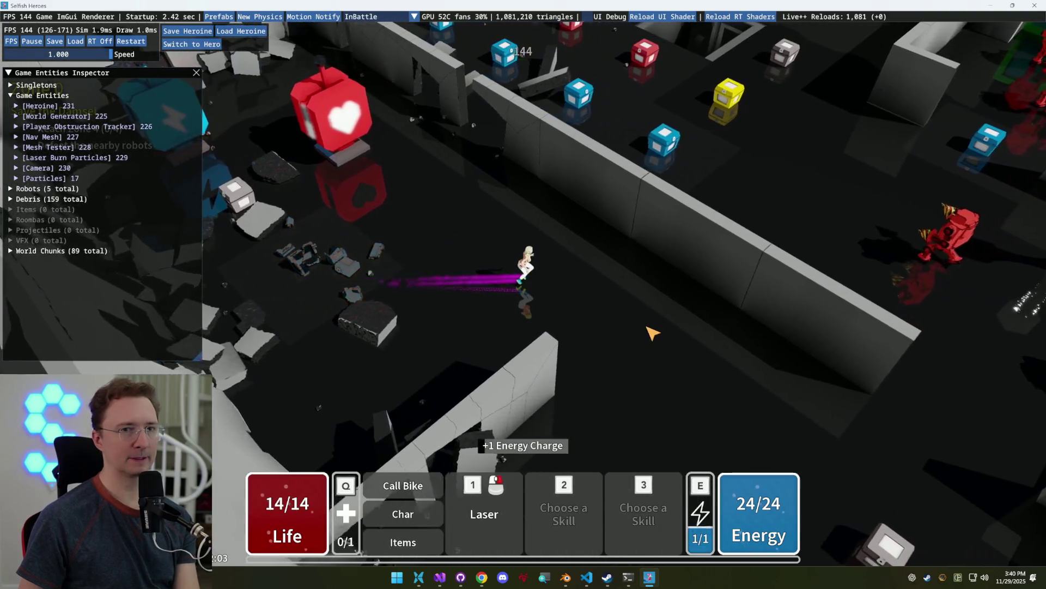
pyautogui.press('d')
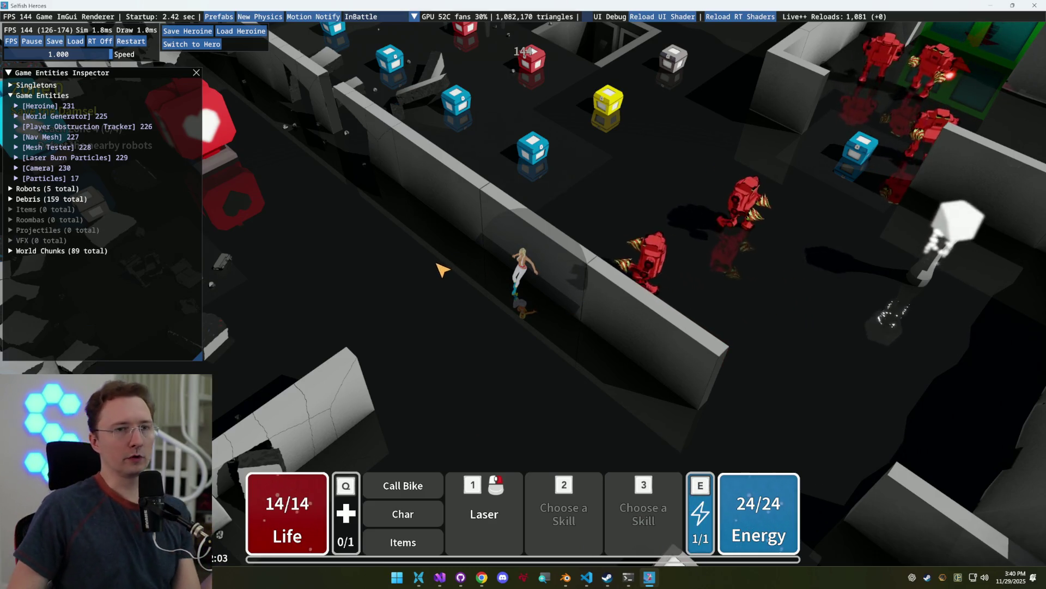
pyautogui.press('a')
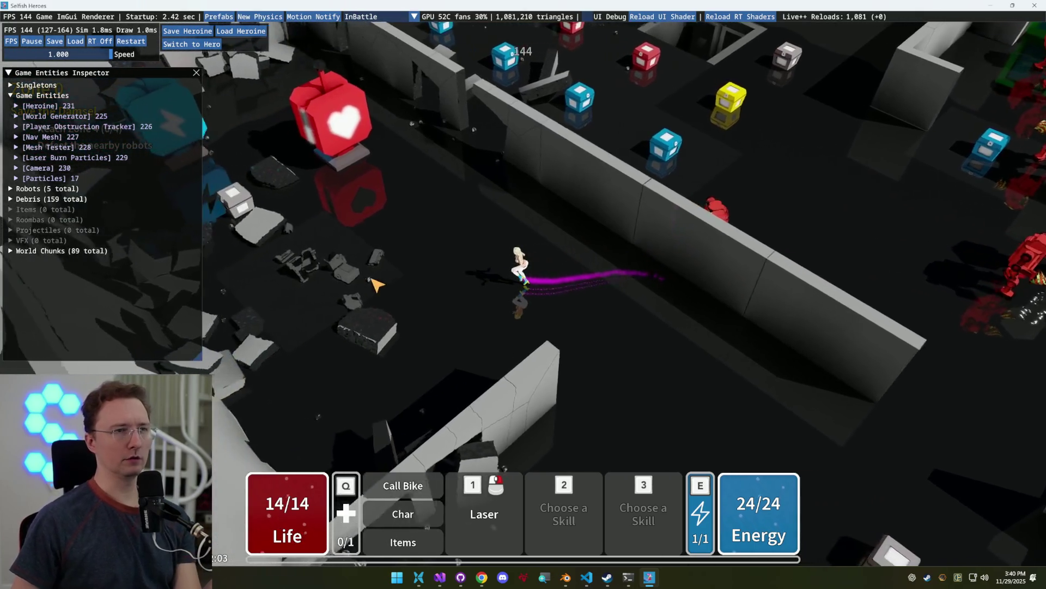
pyautogui.press('w')
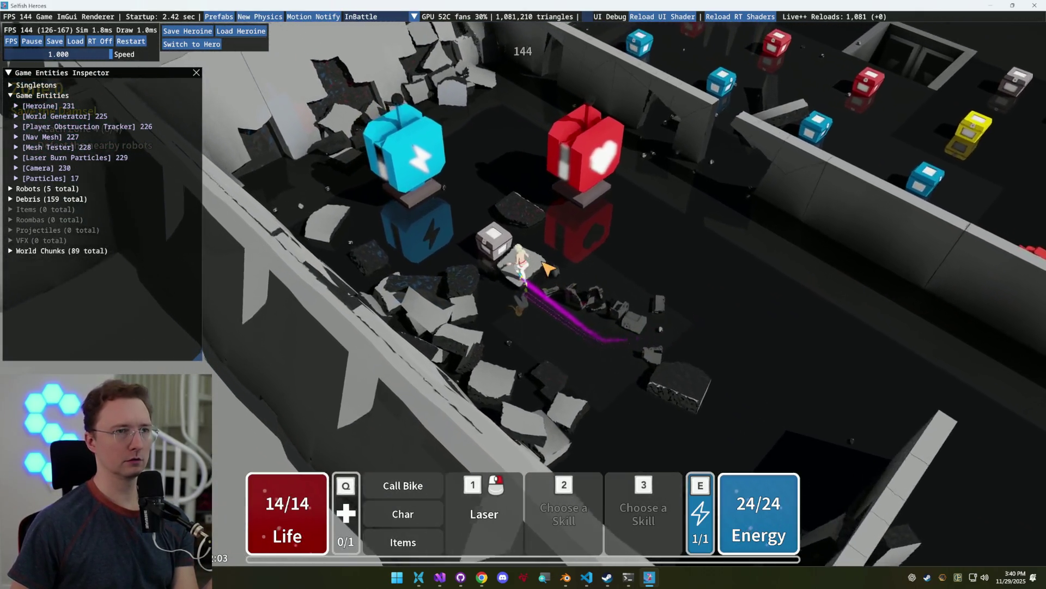
pyautogui.press('d')
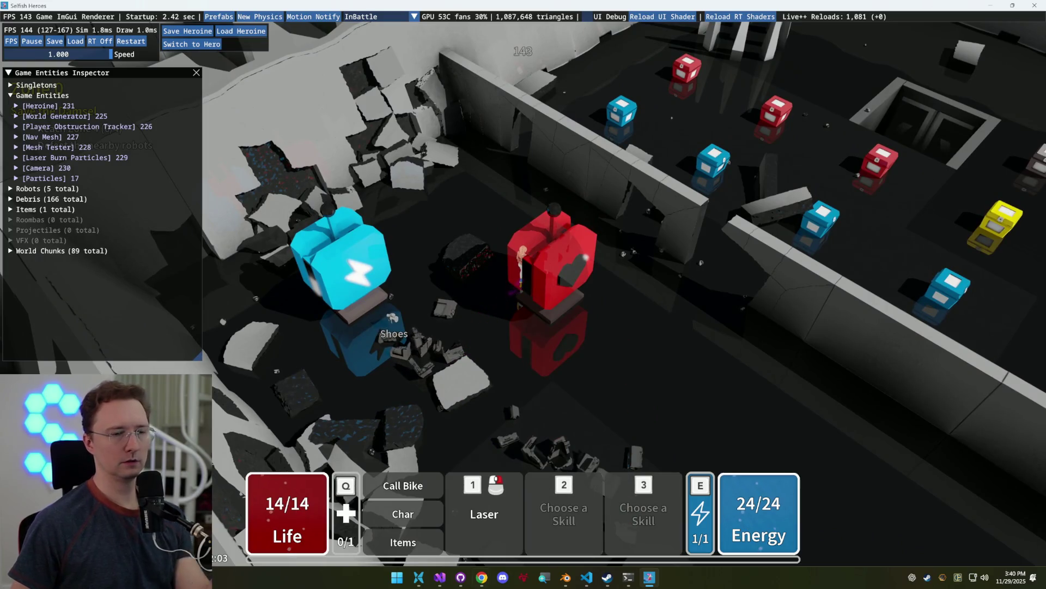
pyautogui.click(441, 579)
pyautogui.click(431, 325)
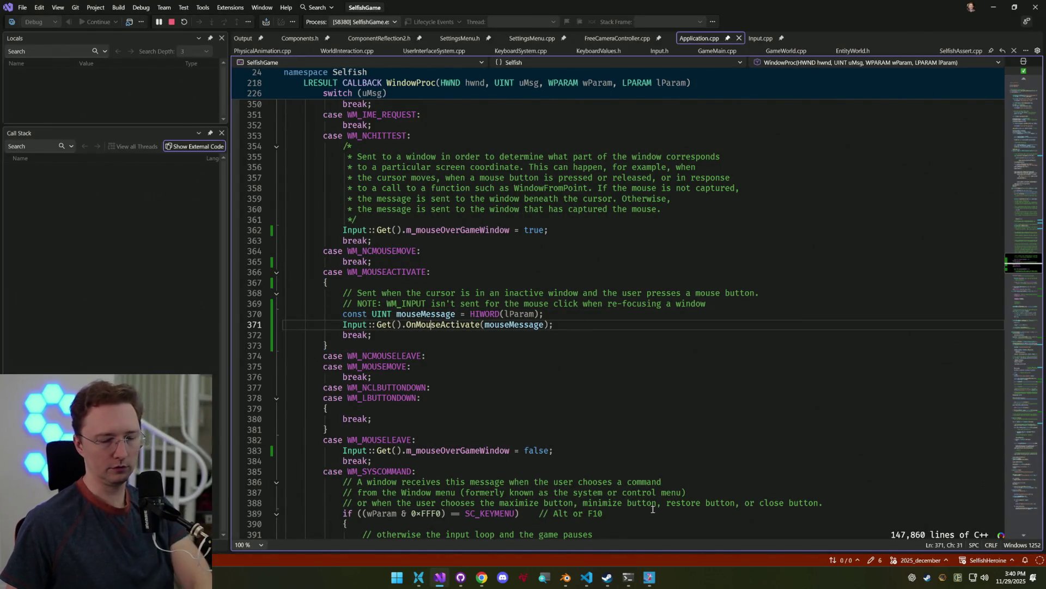
# Go to OnMouseActivate and resume the paused game to hit the activation breakpoint
pyautogui.press('F12')
pyautogui.click(516, 367)
pyautogui.click(649, 577)
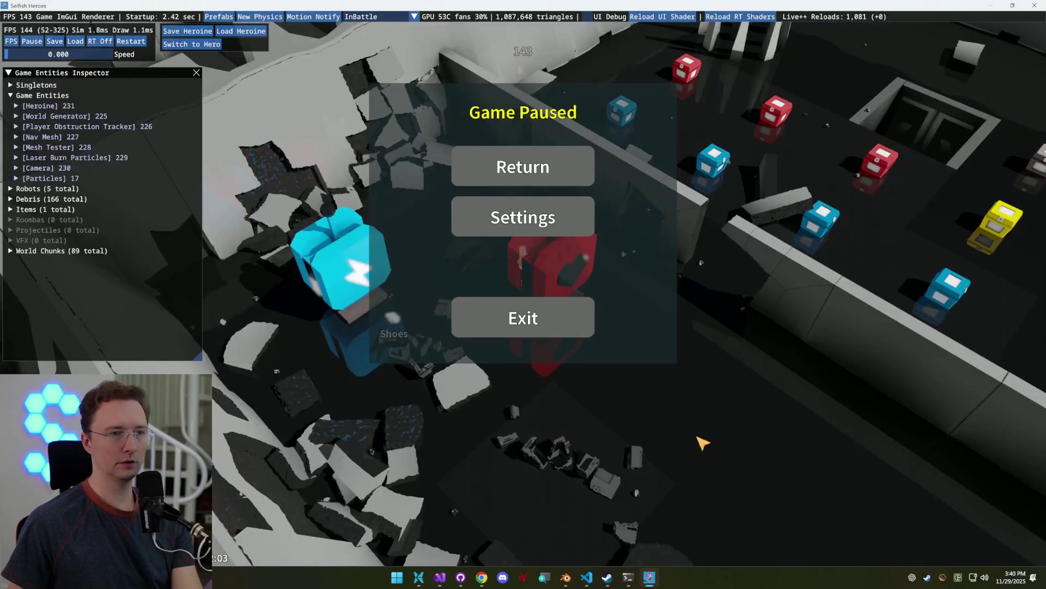
pyautogui.press('Escape')
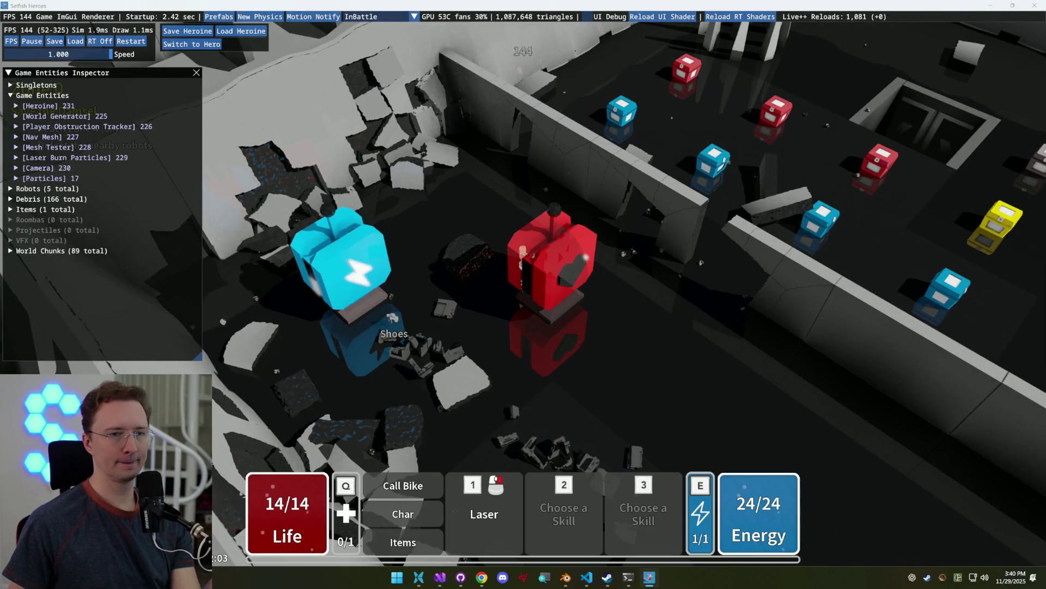
pyautogui.press('Escape')
pyautogui.click(544, 166)
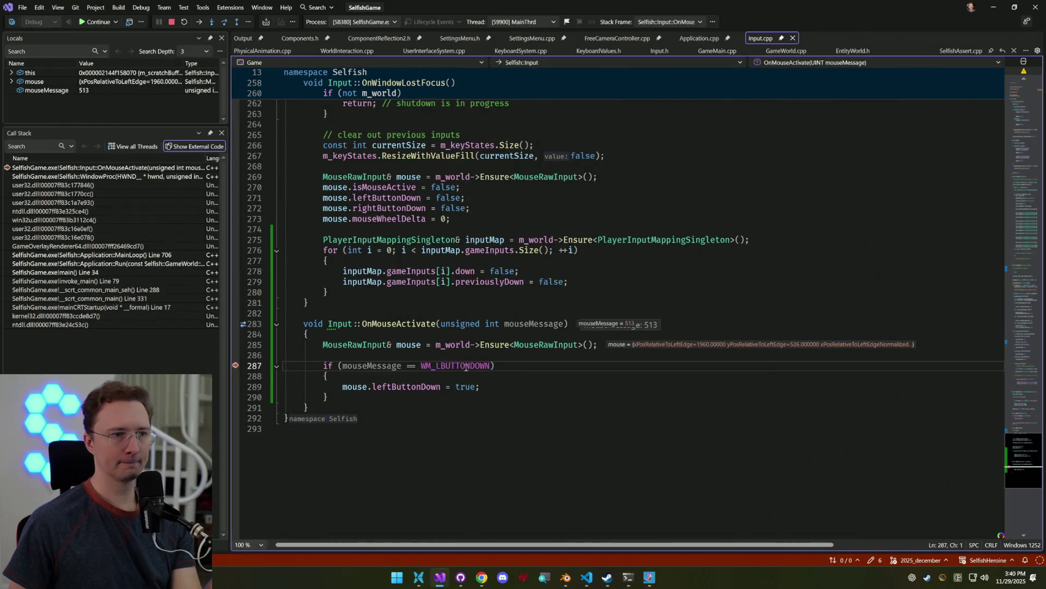
# Confirm mouseMessage is 513, matching WM_LBUTTONDOWN's 0x0201, then continue execution
pyautogui.moveTo(381, 372)
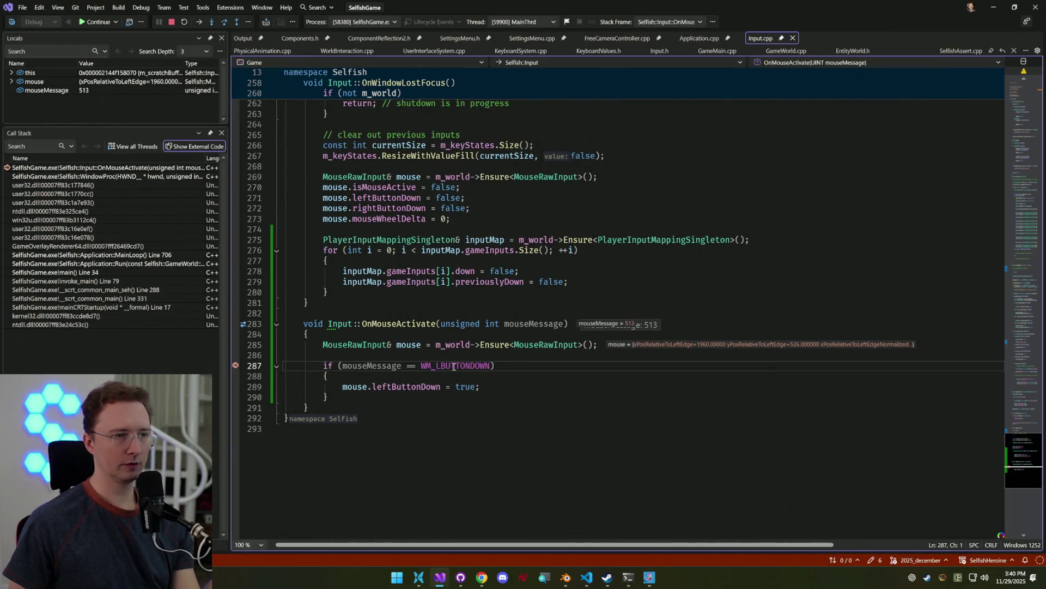
pyautogui.press('F12')
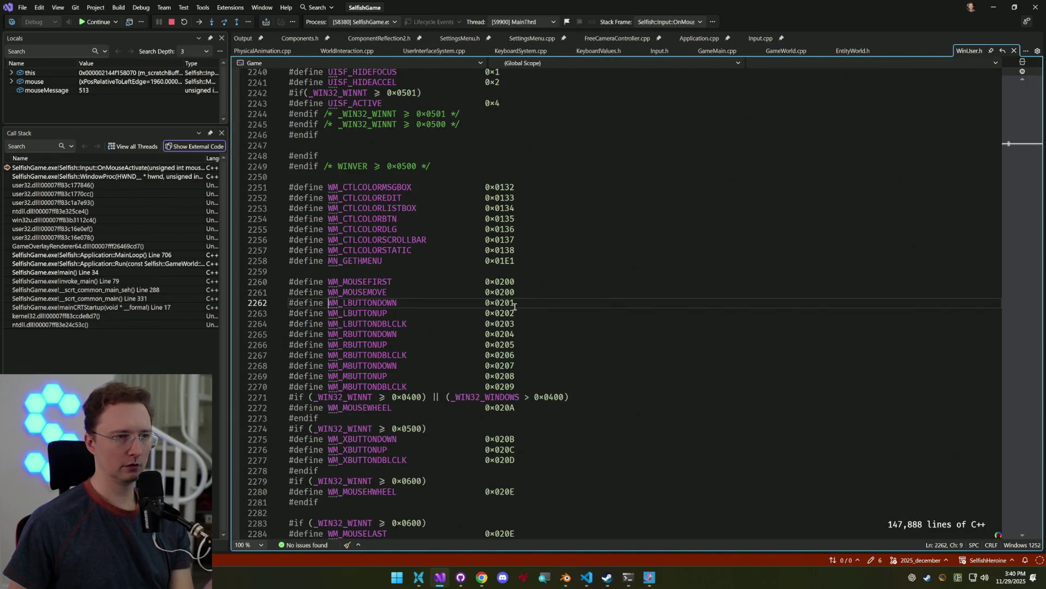
pyautogui.hotkey('ctrl', '-')
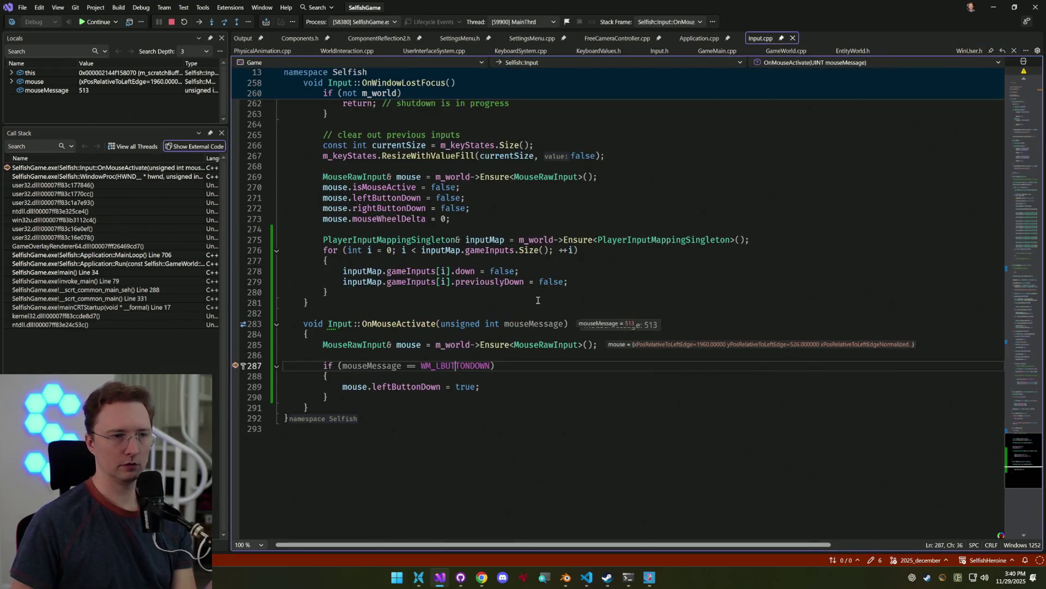
pyautogui.press('F5')
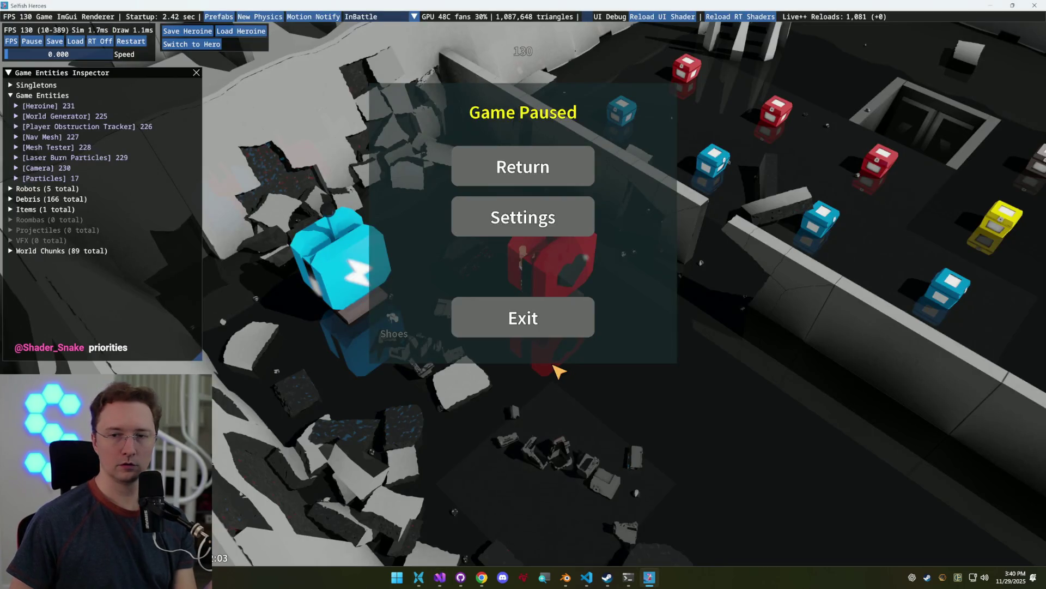
# Resume play and run the heroine around the crate room's walls using WASD
pyautogui.click(556, 175)
pyautogui.press('s')
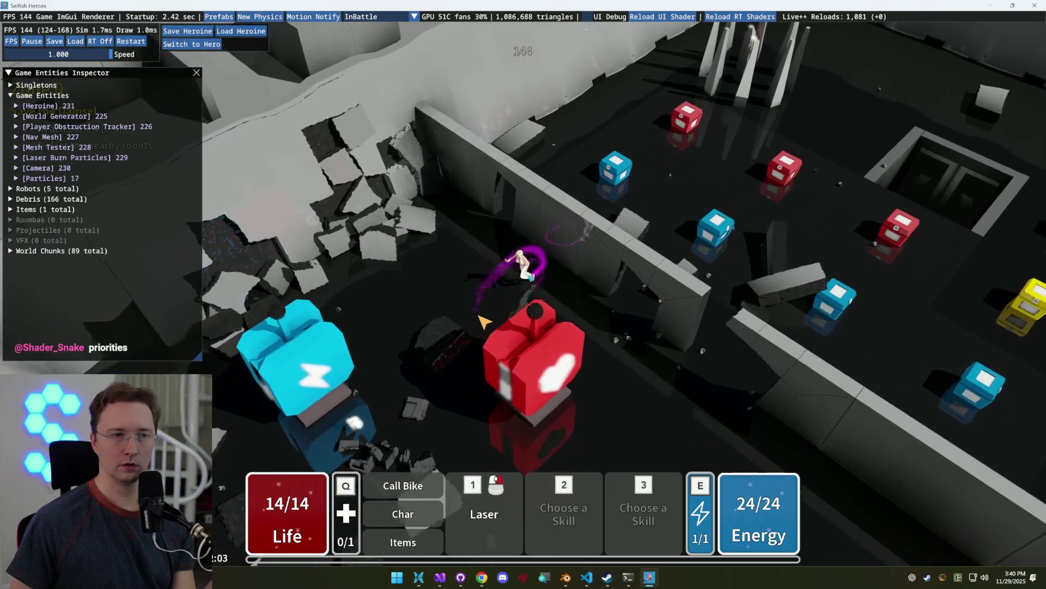
pyautogui.press('d')
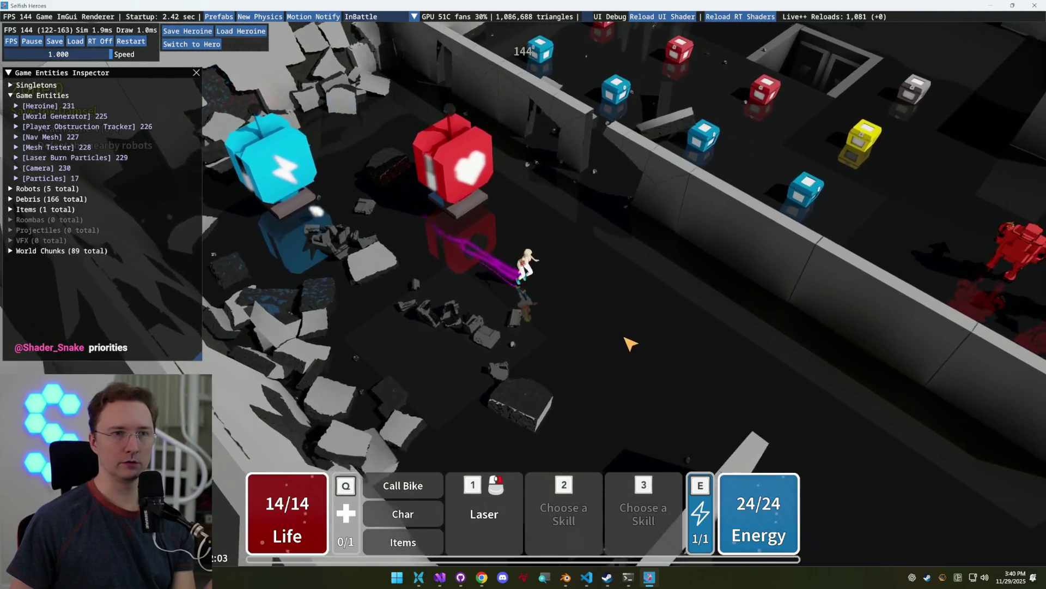
pyautogui.press('w')
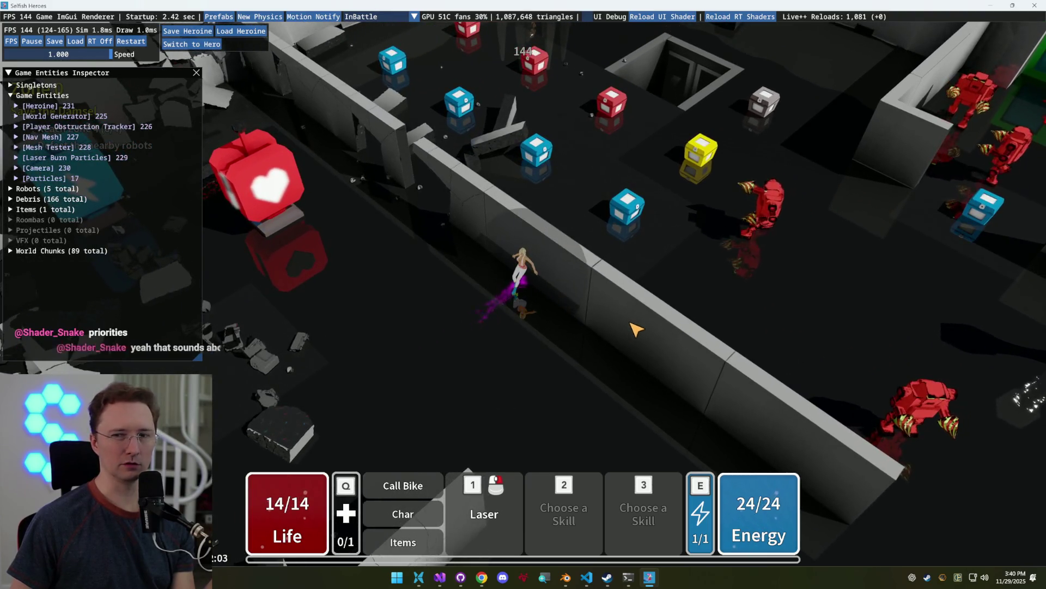
pyautogui.press('d')
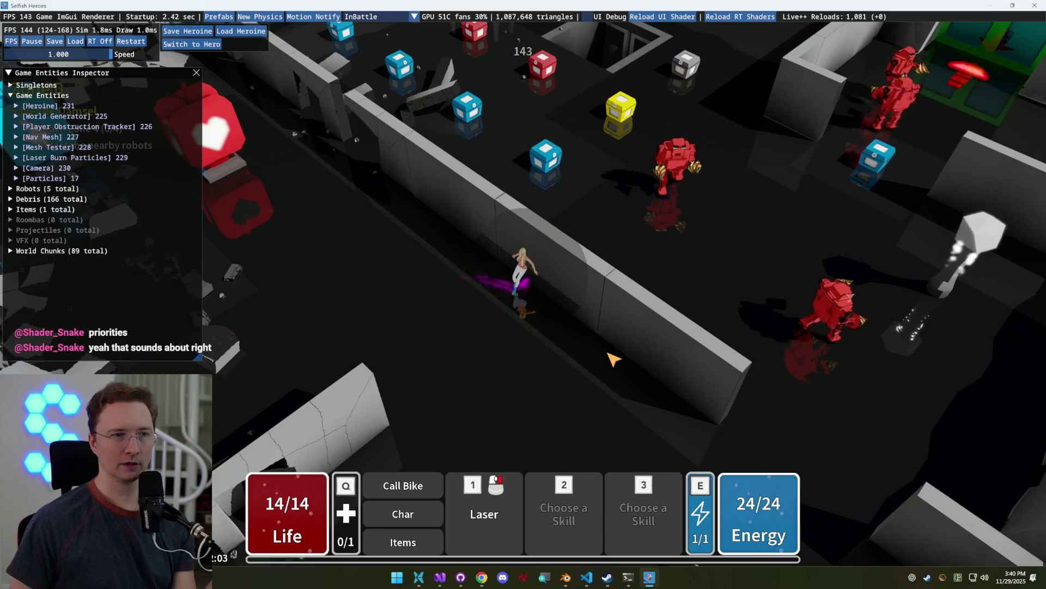
pyautogui.press('a')
pyautogui.press('a')
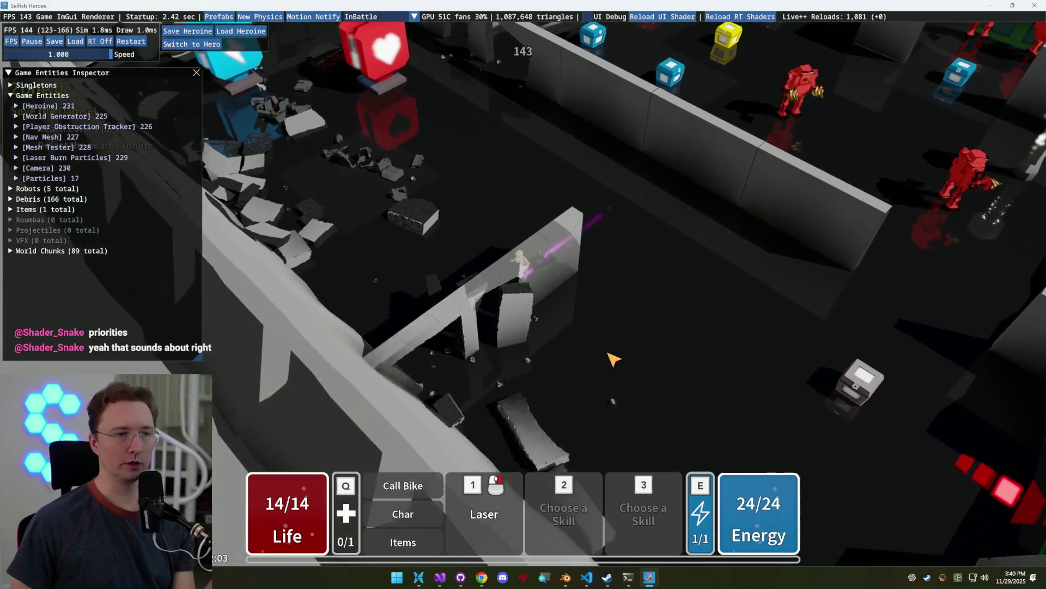
pyautogui.press('w')
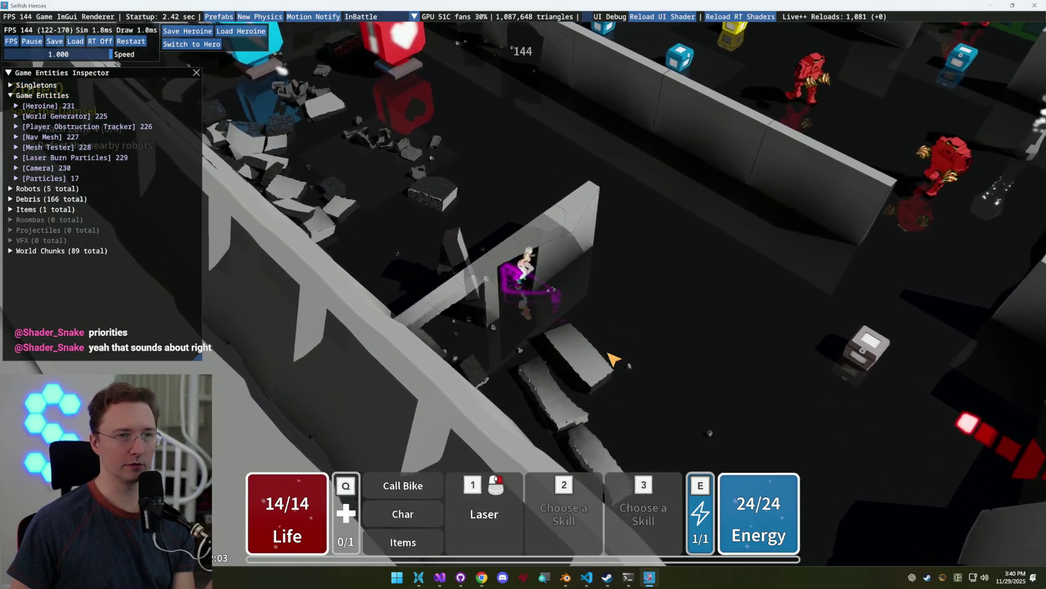
pyautogui.press('a')
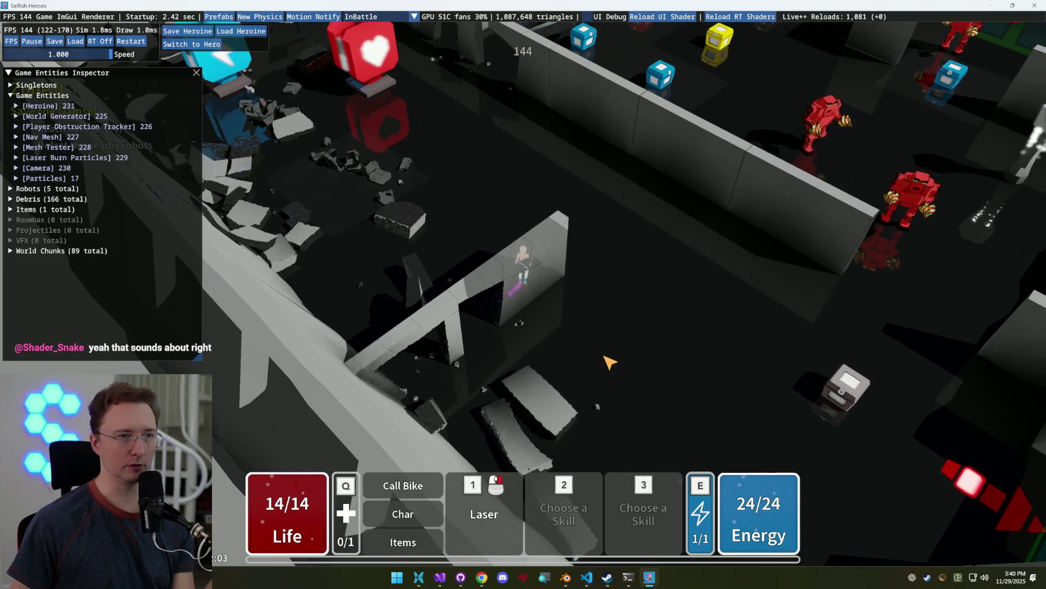
pyautogui.press('w')
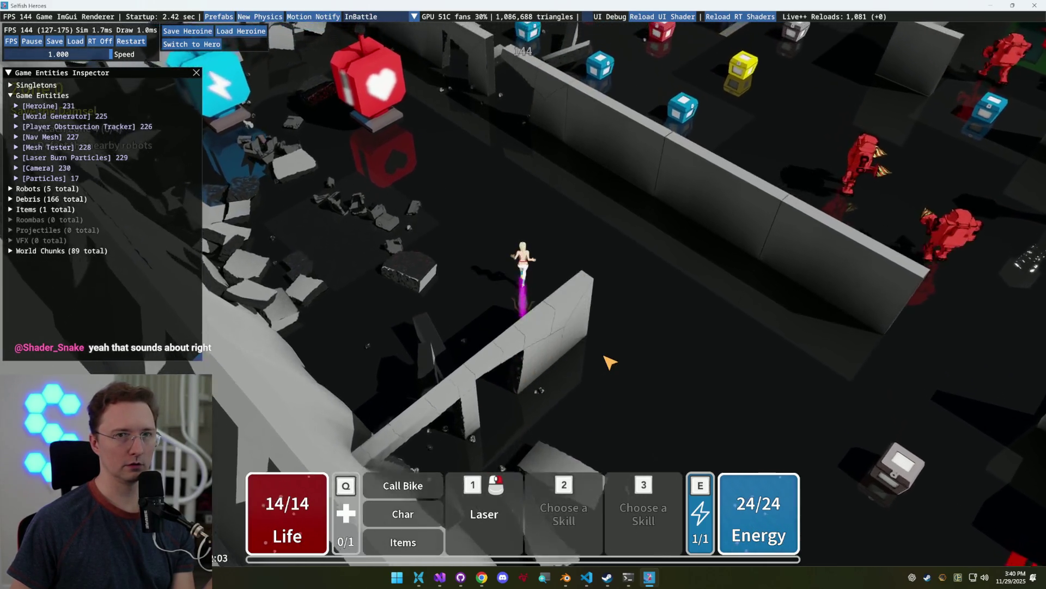
# Move over the red heart crate to the blue crate, fire the laser down-left, and collect the Sandals
pyautogui.press('d')
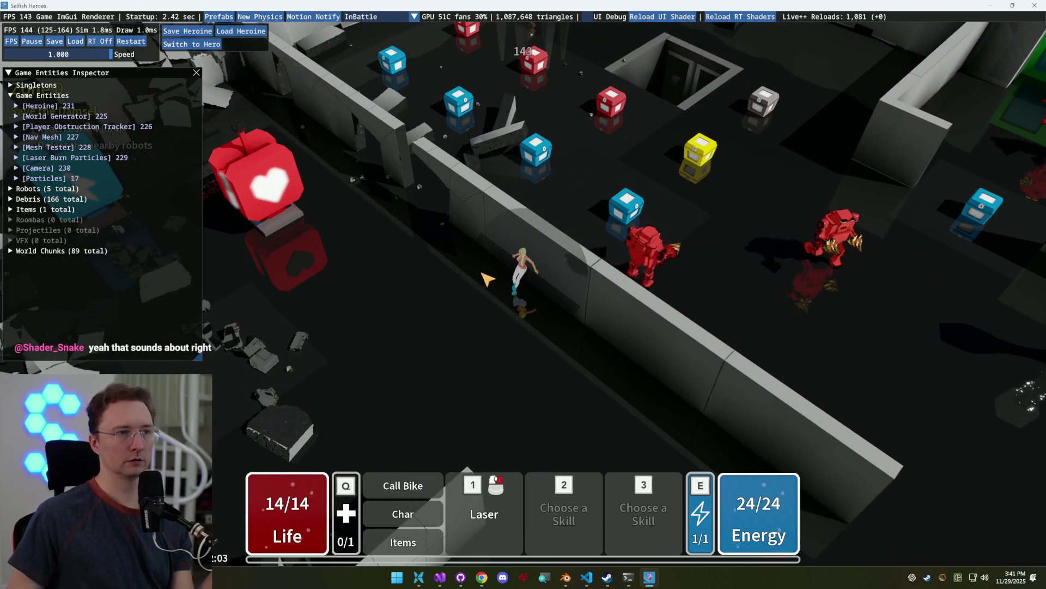
pyautogui.press('a')
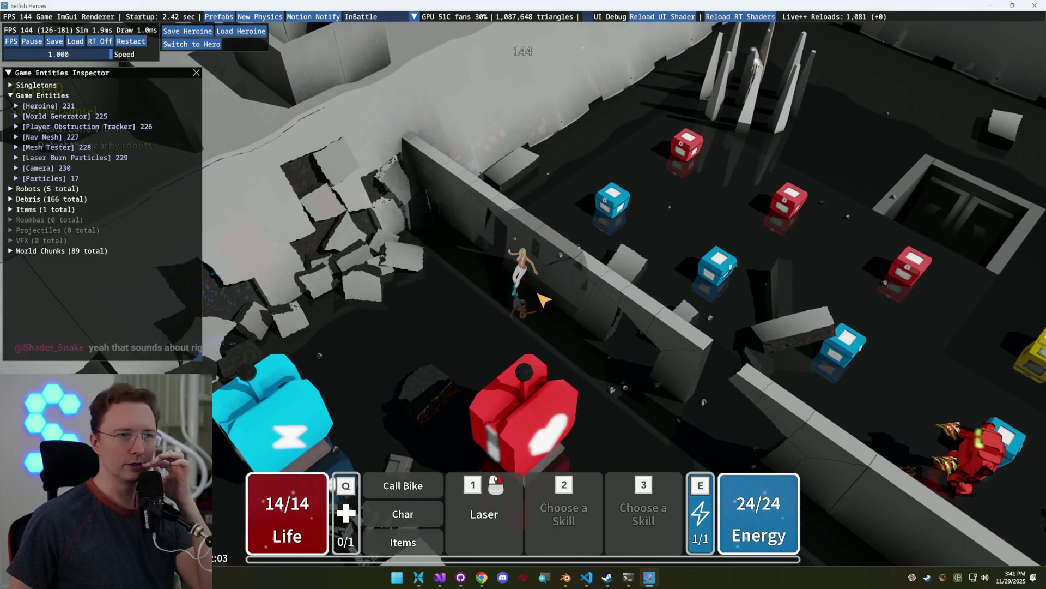
pyautogui.press('a')
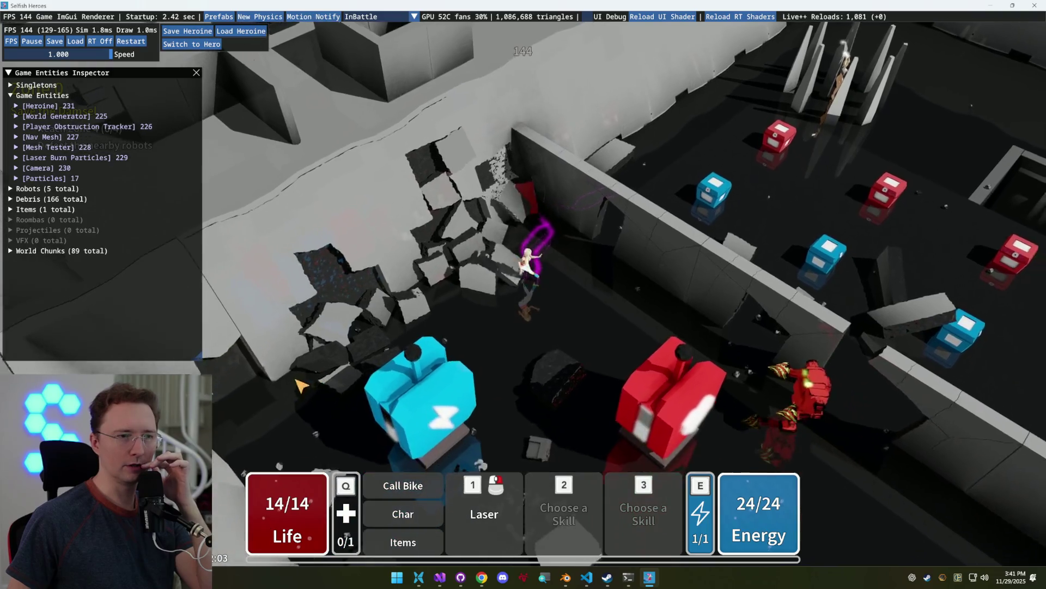
pyautogui.press('s')
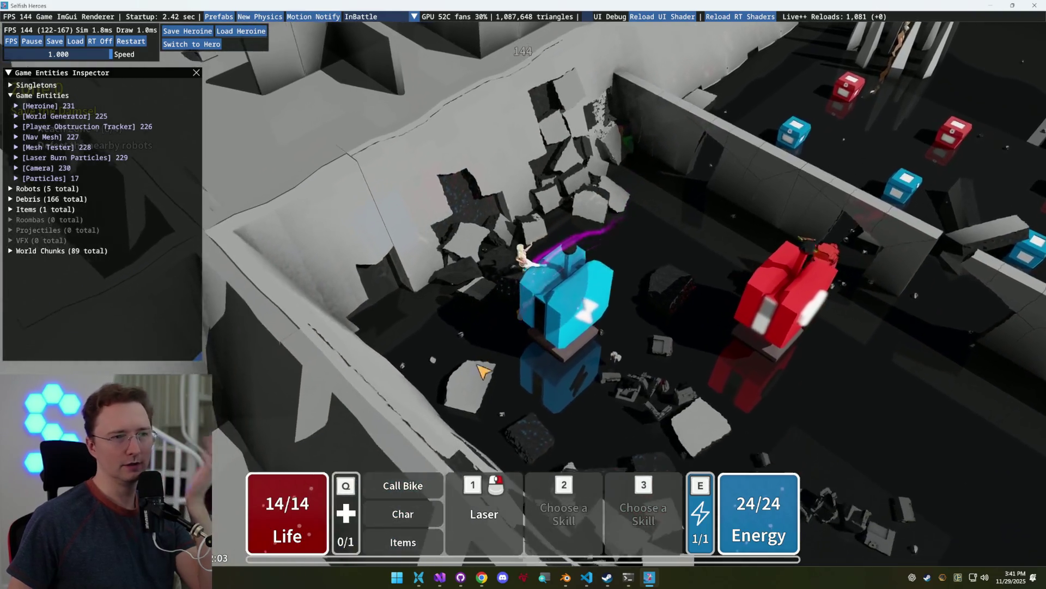
pyautogui.press('d')
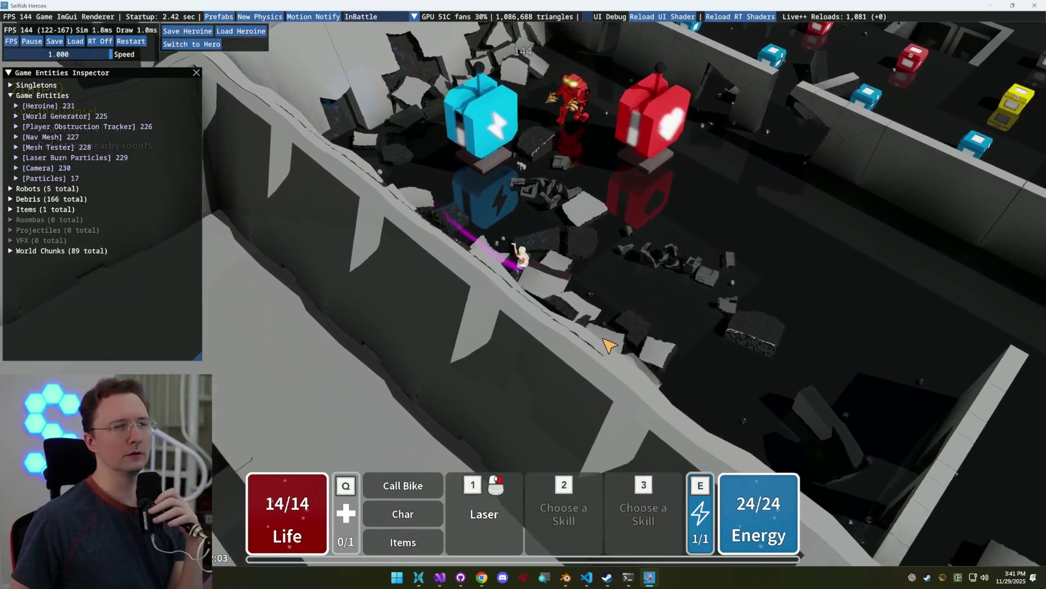
pyautogui.press('w')
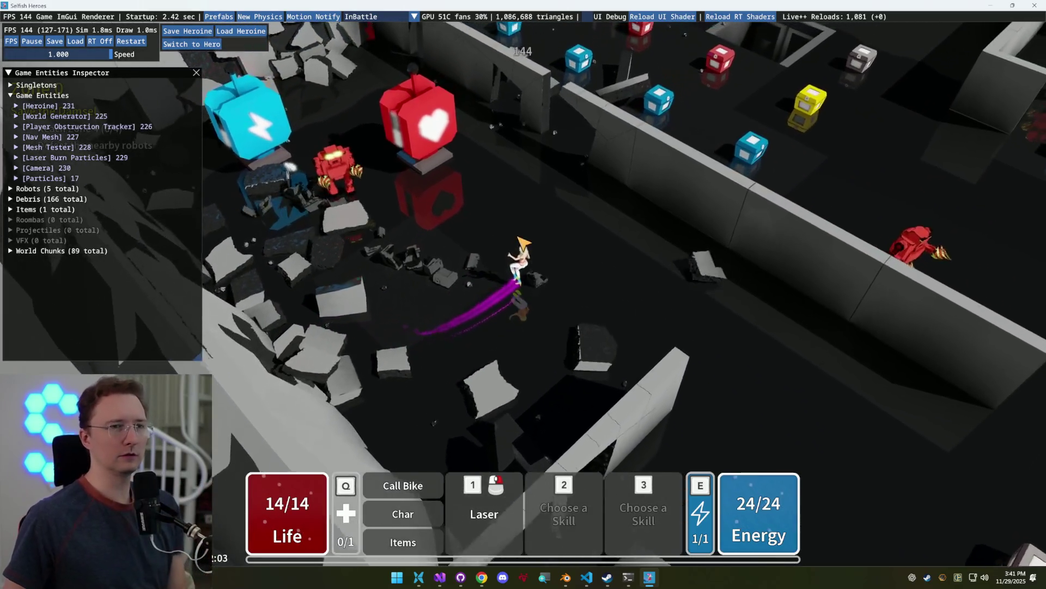
pyautogui.press('a')
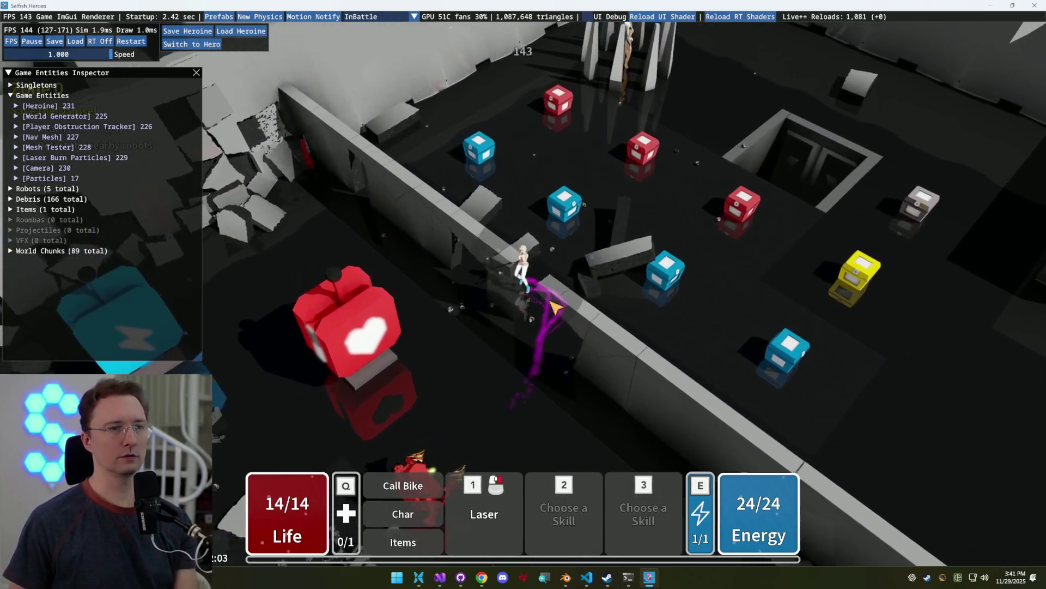
pyautogui.press('a')
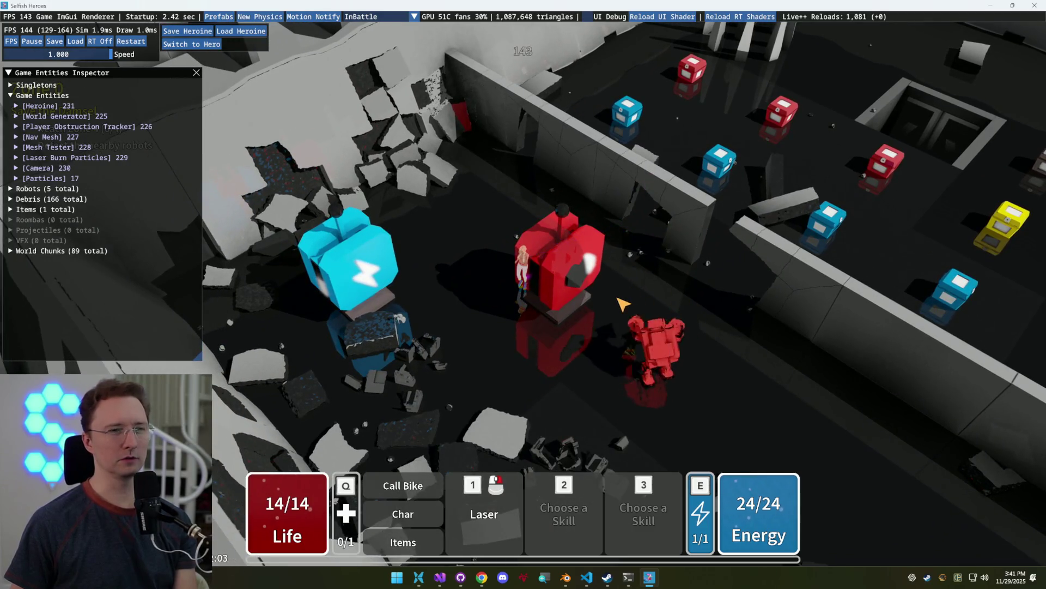
pyautogui.press('a')
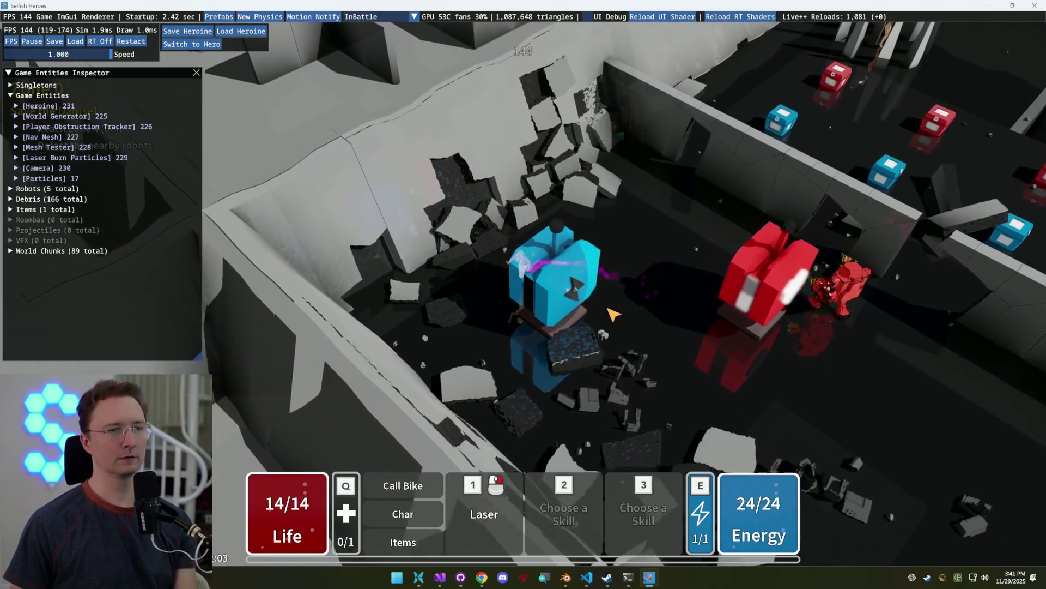
pyautogui.press('a')
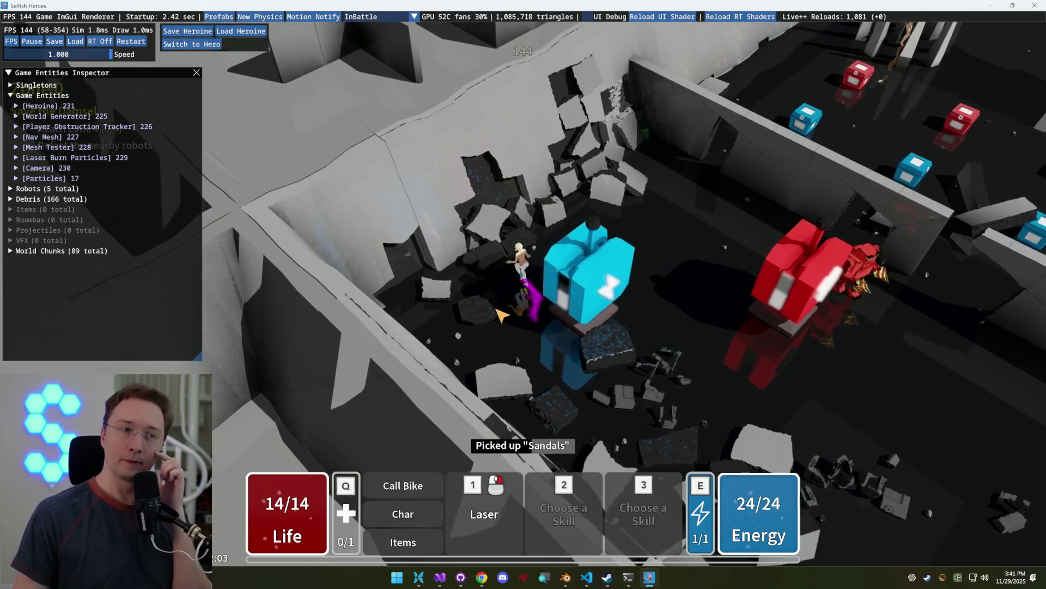
pyautogui.moveTo(551, 273); pyautogui.dragTo(515, 297)
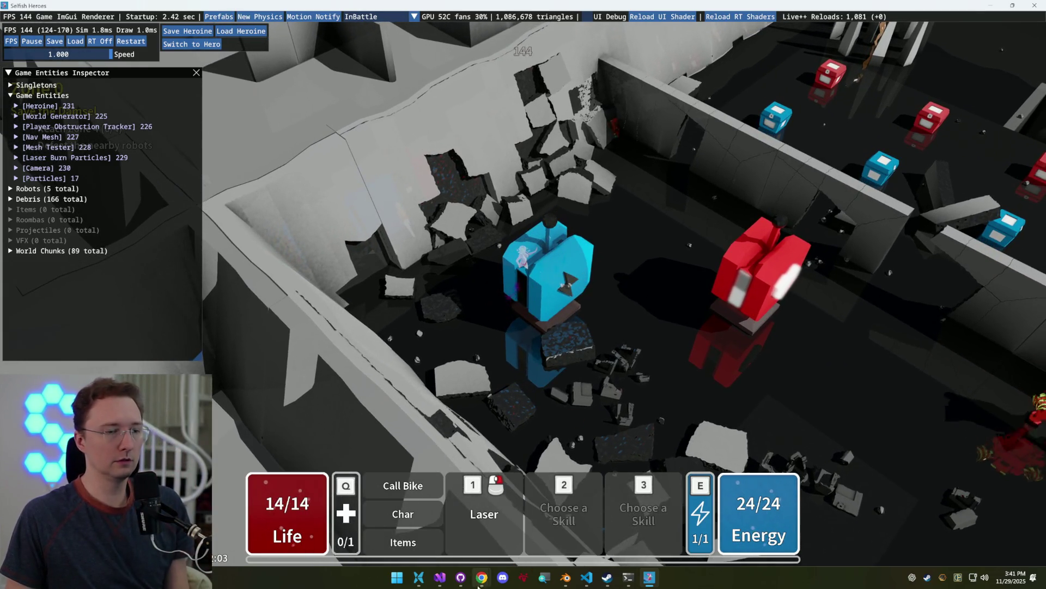
pyautogui.moveTo(479, 582)
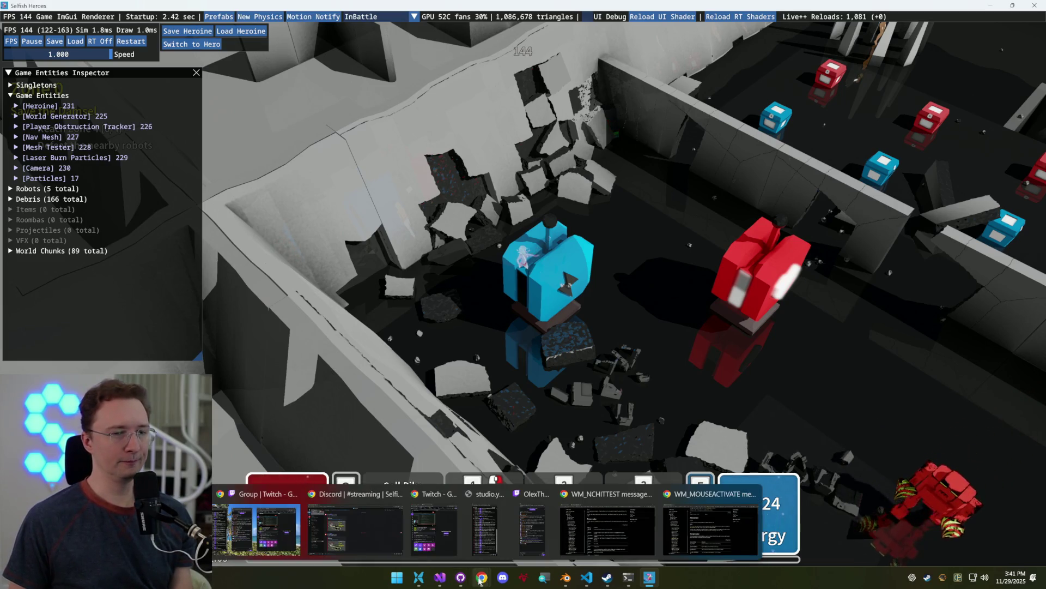
# Pause the game with Esc and return to play several times to confirm pausing works
pyautogui.press('Escape')
pyautogui.click(570, 169)
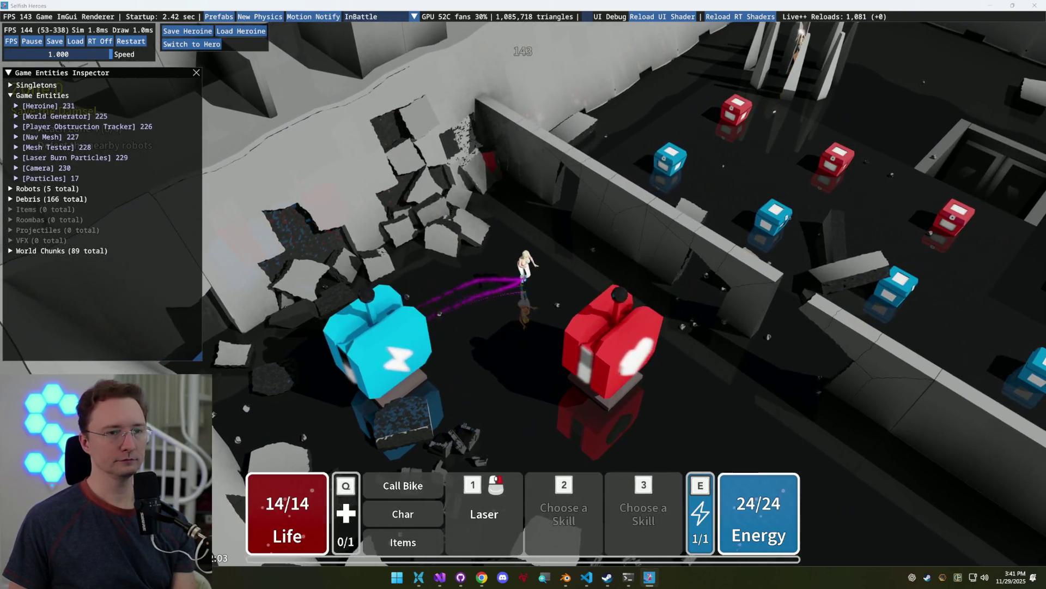
pyautogui.press('Escape')
pyautogui.click(537, 156)
pyautogui.press('Escape')
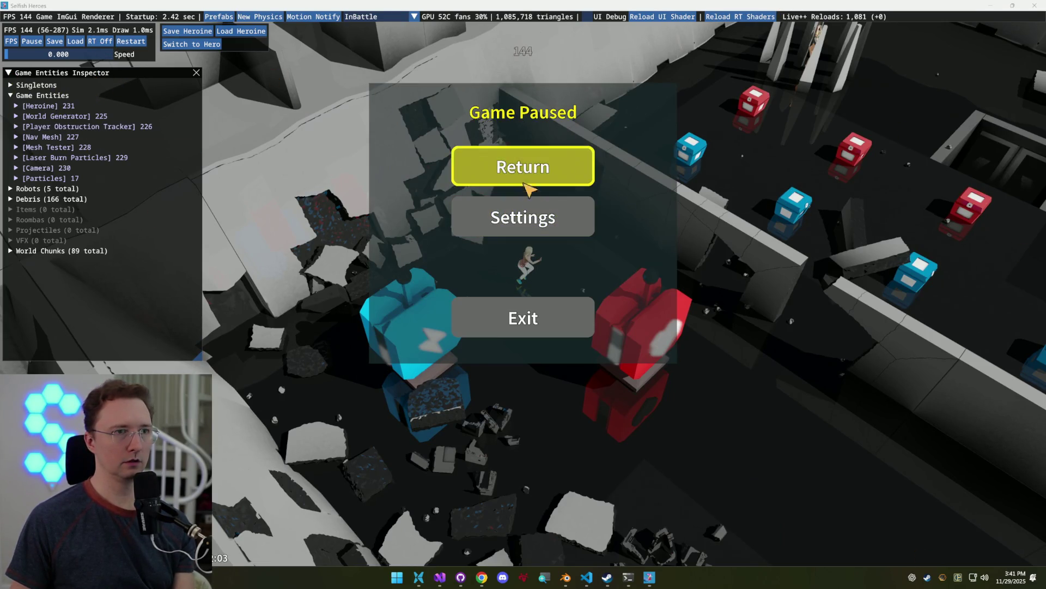
# Collapse and re-expand the Game Entities Inspector, resume and move the heroine, then return to Visual Studio
pyautogui.click(8, 73)
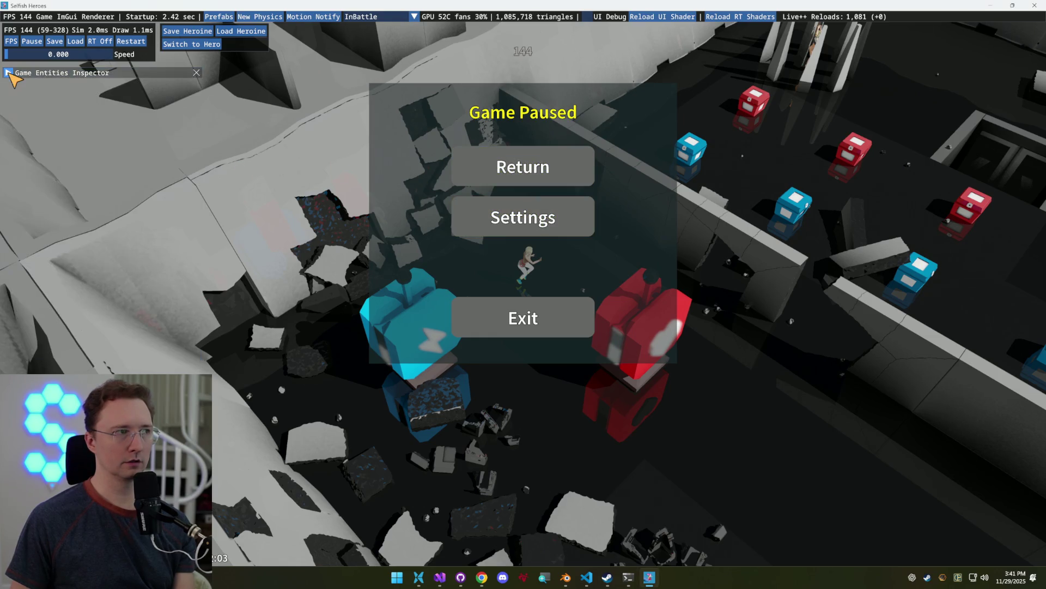
pyautogui.click(9, 73)
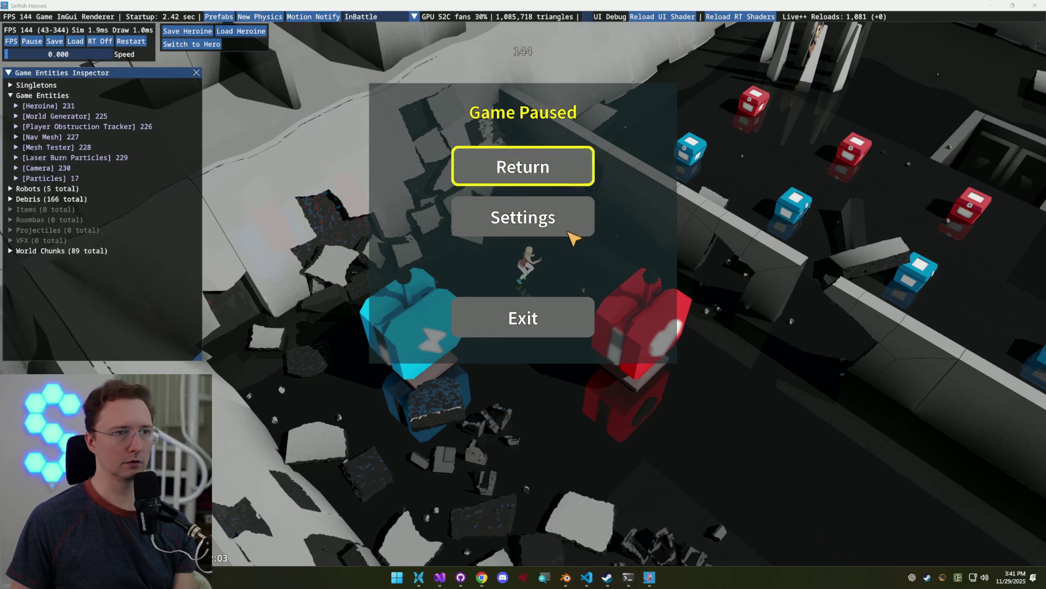
pyautogui.click(563, 181)
pyautogui.press('w')
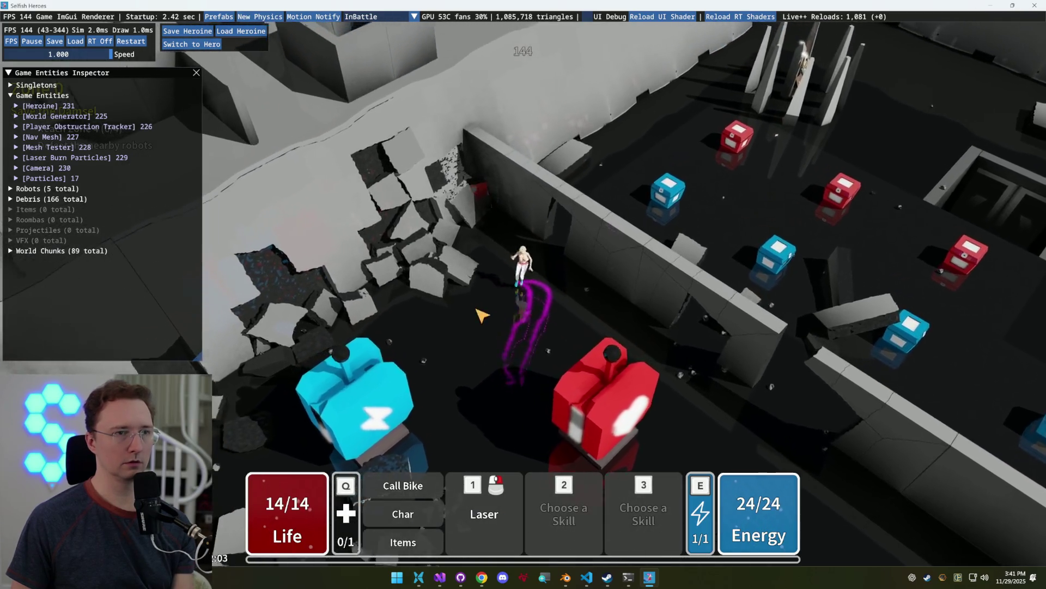
pyautogui.press('a')
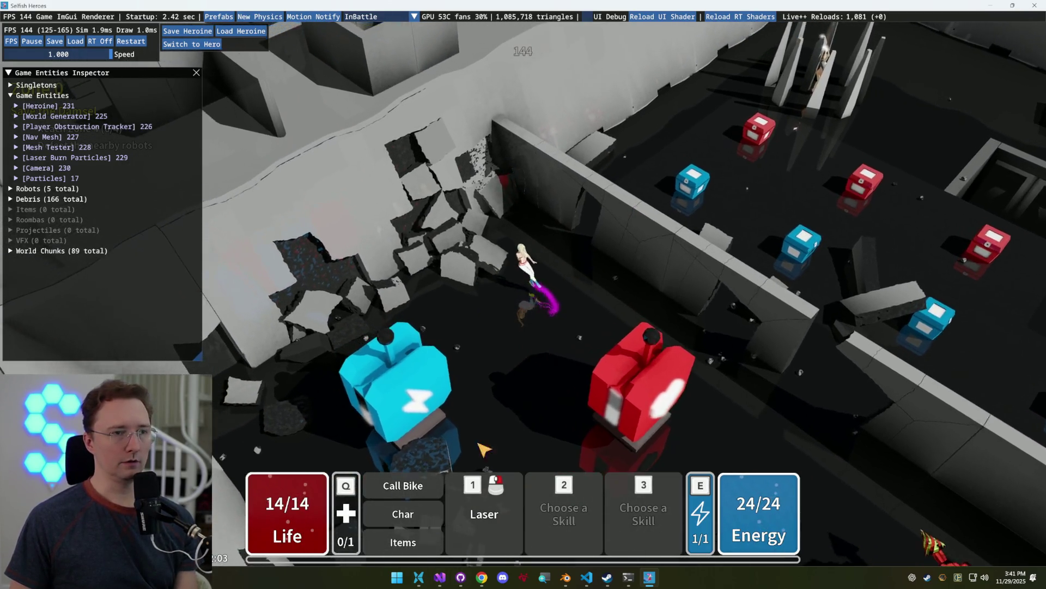
pyautogui.click(440, 577)
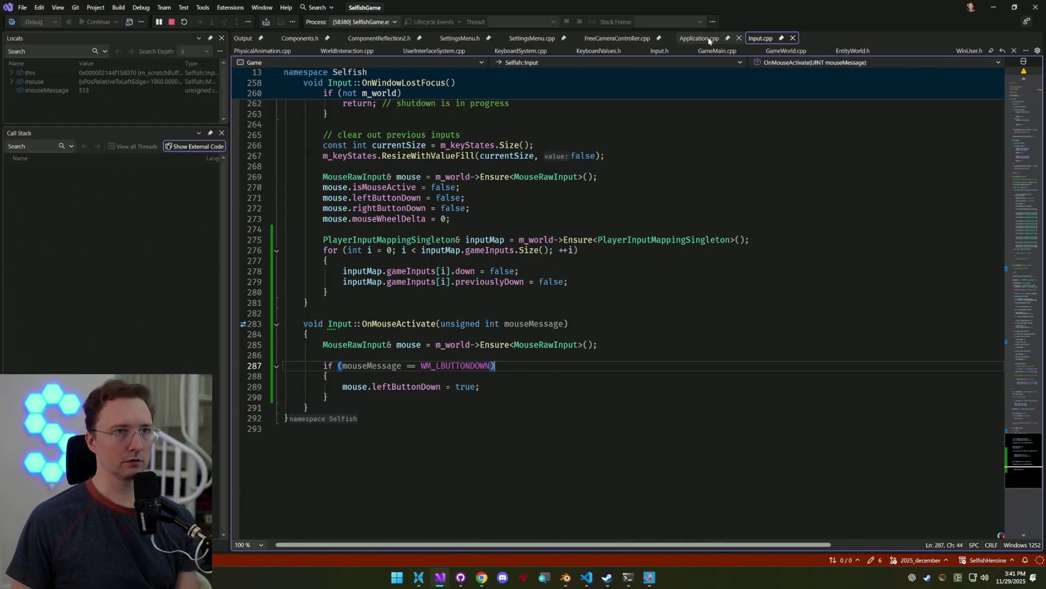
# Delete the commented-out IsActive check line, then undo the deletion
pyautogui.moveTo(1031, 427); pyautogui.dragTo(1021, 254)
pyautogui.hotkey('shift', 'Up')
pyautogui.press('BackSpace')
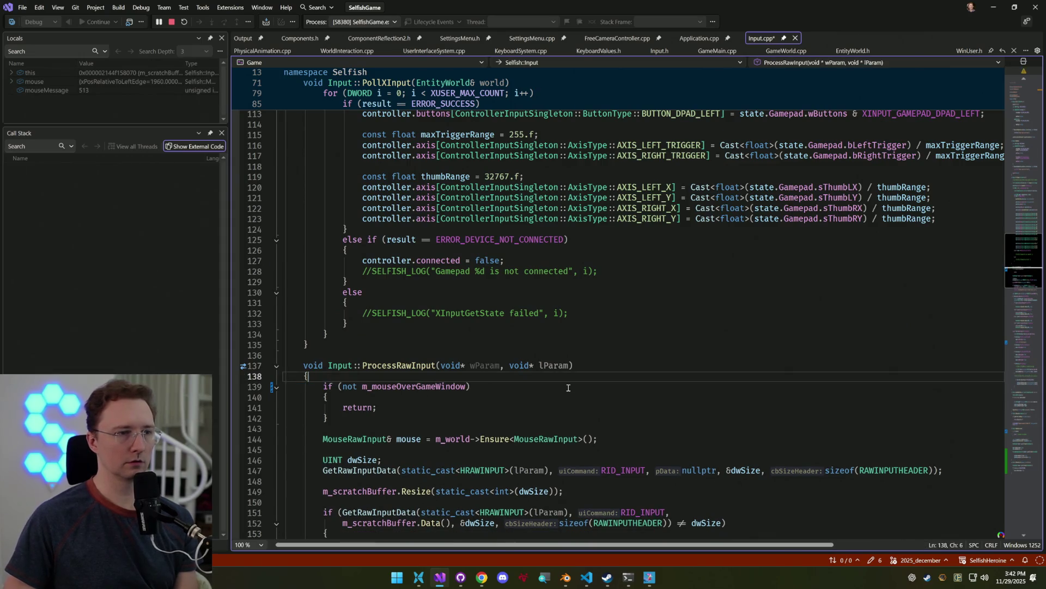
pyautogui.moveTo(1019, 253)
pyautogui.mouseDown()
pyautogui.moveTo(1011, 317)
pyautogui.moveTo(998, 201)
pyautogui.moveTo(988, 301)
pyautogui.mouseUp()
pyautogui.hotkey('ctrl', 'z')
pyautogui.scroll(15, 1026, 169)
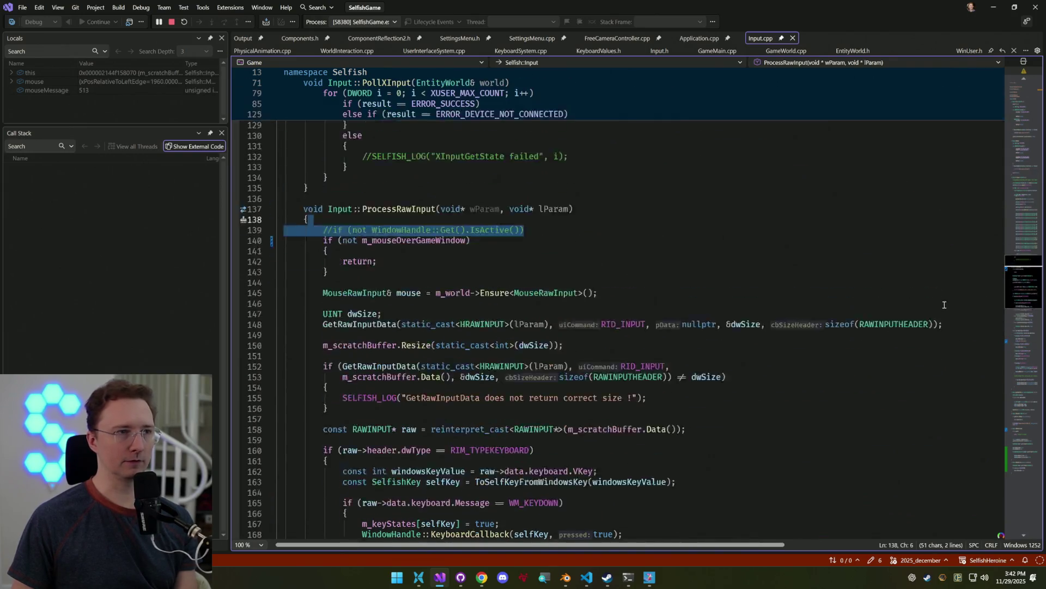
pyautogui.moveTo(1026, 168)
pyautogui.mouseDown()
pyautogui.moveTo(1021, 130)
pyautogui.moveTo(1002, 169)
pyautogui.moveTo(1001, 277)
pyautogui.moveTo(1005, 247)
pyautogui.moveTo(1019, 354)
pyautogui.moveTo(1013, 462)
pyautogui.moveTo(1012, 442)
pyautogui.mouseUp()
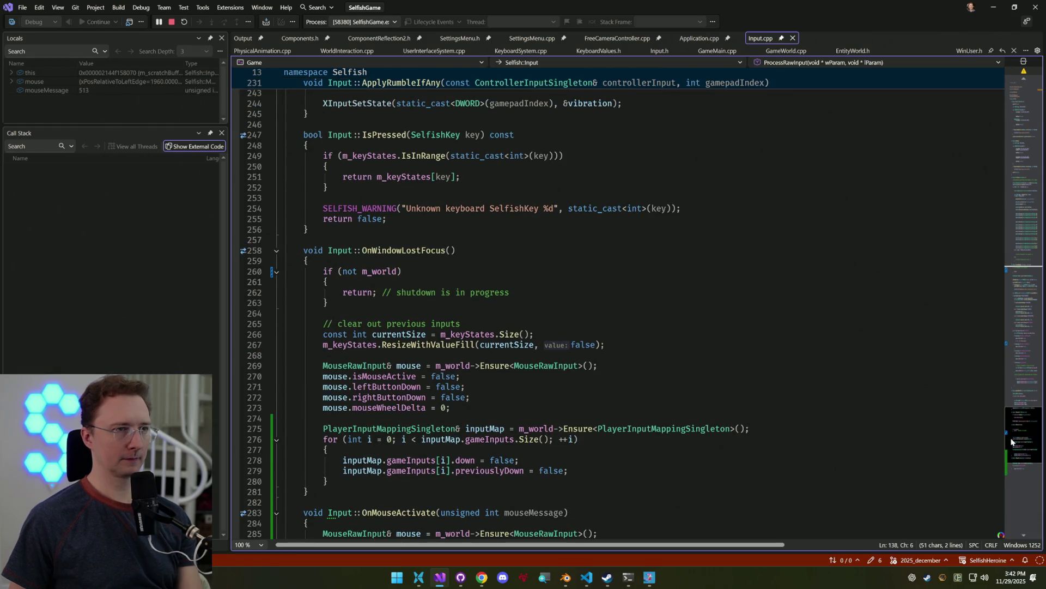
pyautogui.scroll(-6, 828, 202)
# In SettingsMenu.cpp, jump to SettingsMenu::OnWindowLostFocus via member search for 'onlostfo'
pyautogui.click(695, 230)
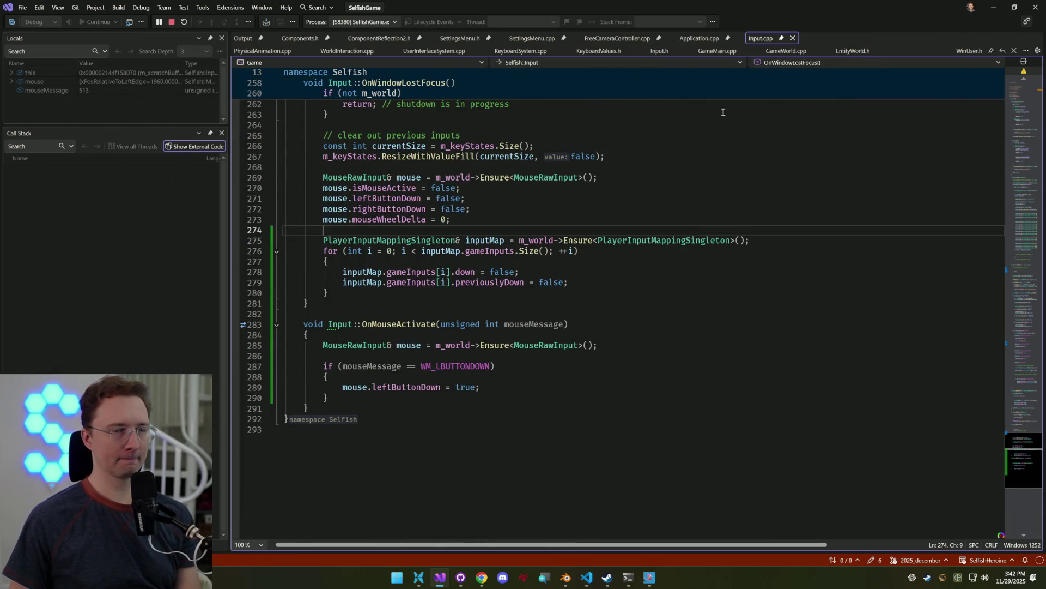
pyautogui.click(526, 37)
pyautogui.click(820, 239)
pyautogui.hotkey('alt', '\\')
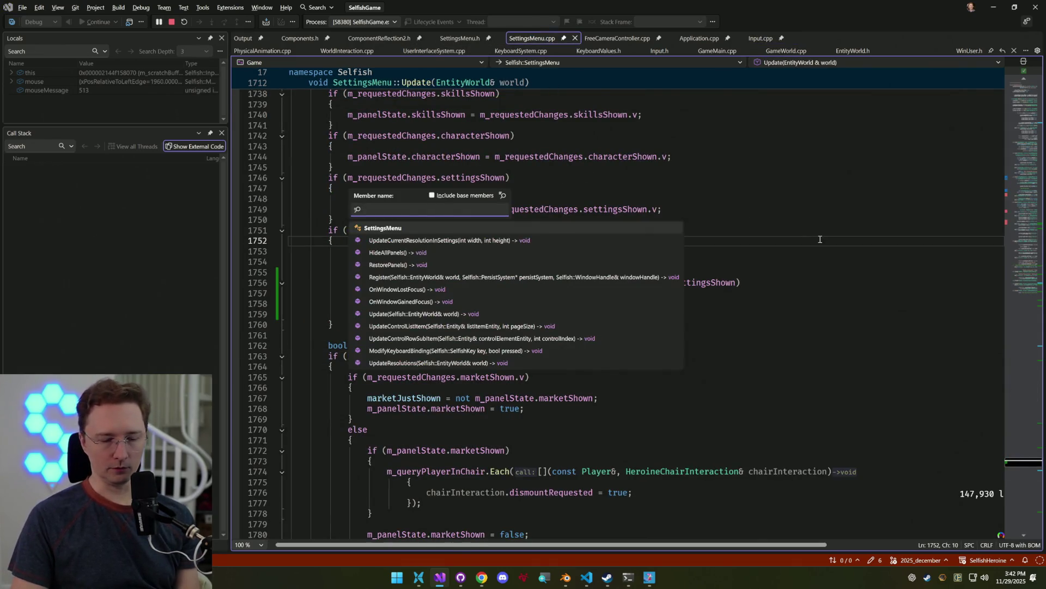
pyautogui.press('Escape')
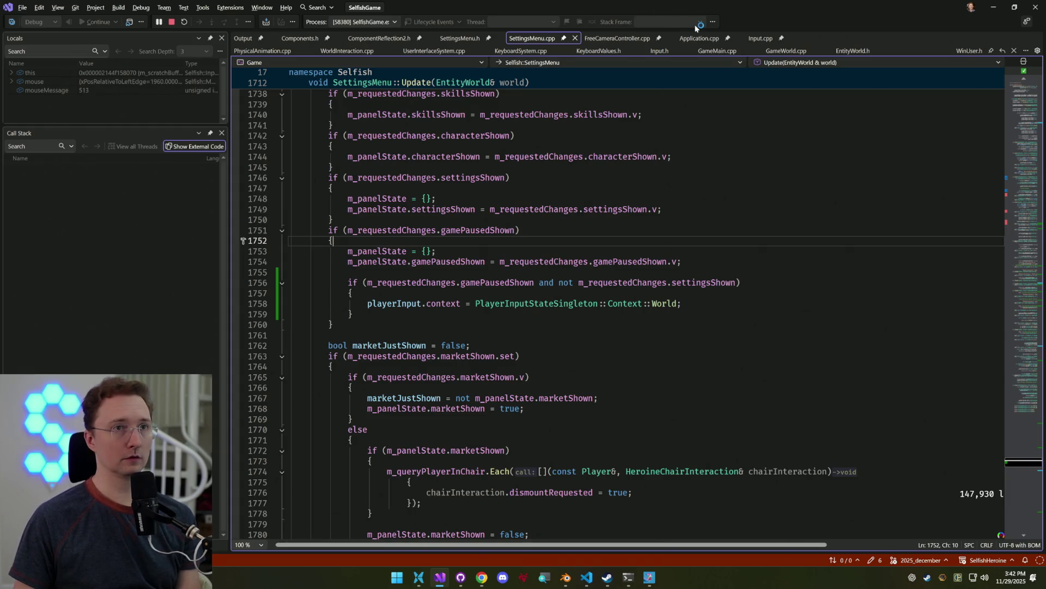
pyautogui.click(719, 218)
pyautogui.hotkey('alt', '\\')
pyautogui.write('onlostfo')
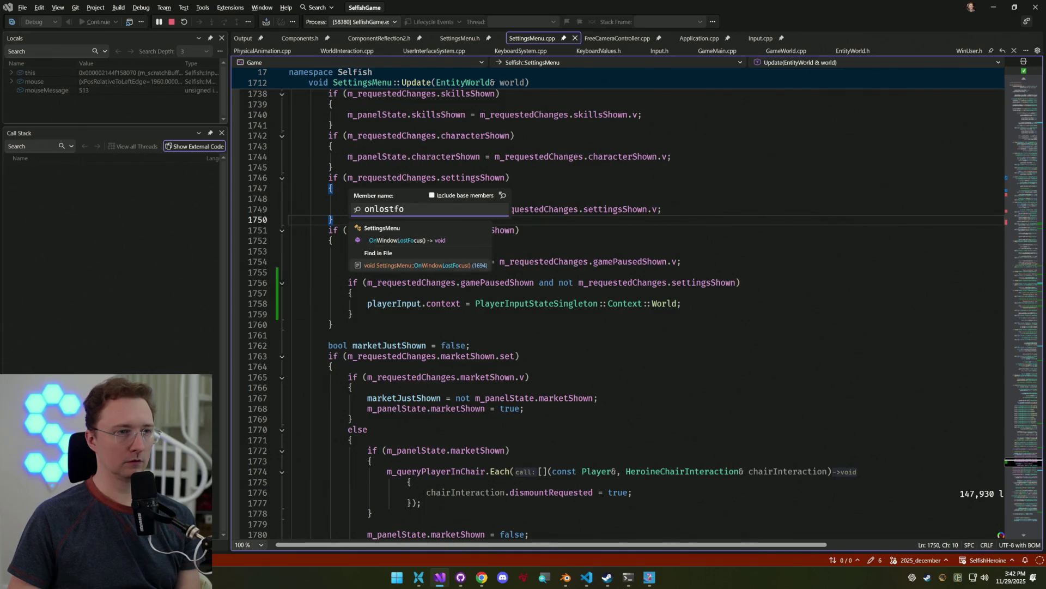
pyautogui.press('Return')
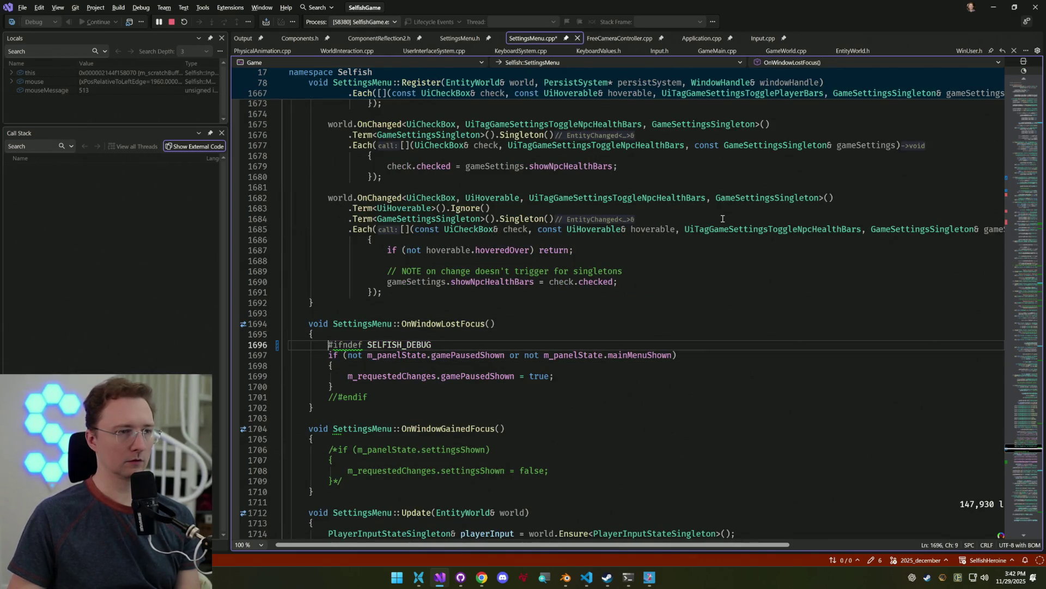
# Re-enable the #ifndef SELFISH_DEBUG guard, retest pausing in the game, and open GitHub Desktop
pyautogui.press('Down')
pyautogui.press('Down')
pyautogui.press('Down')
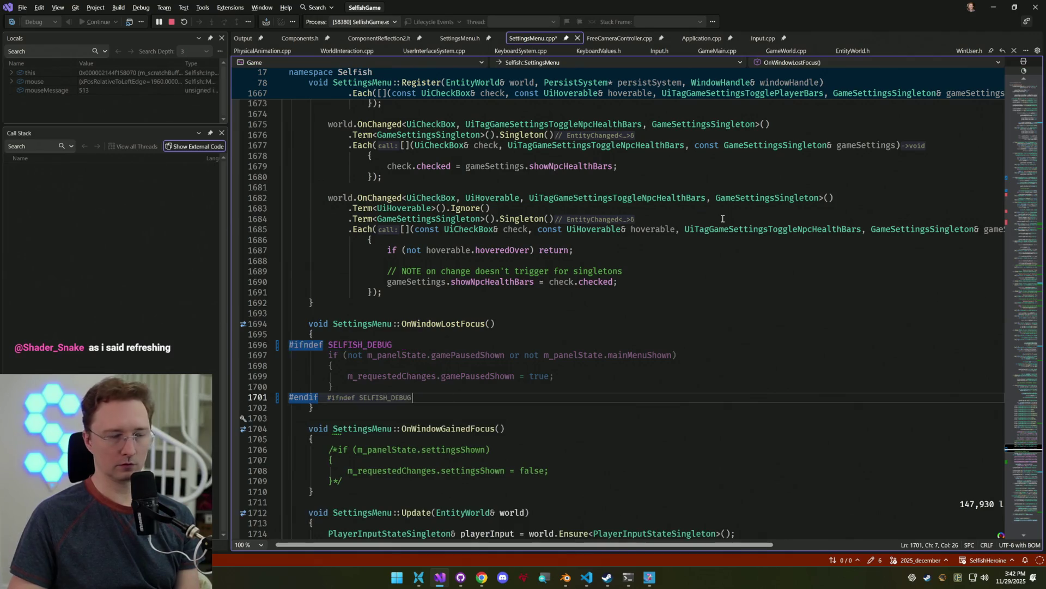
pyautogui.hotkey('alt', 'Tab')
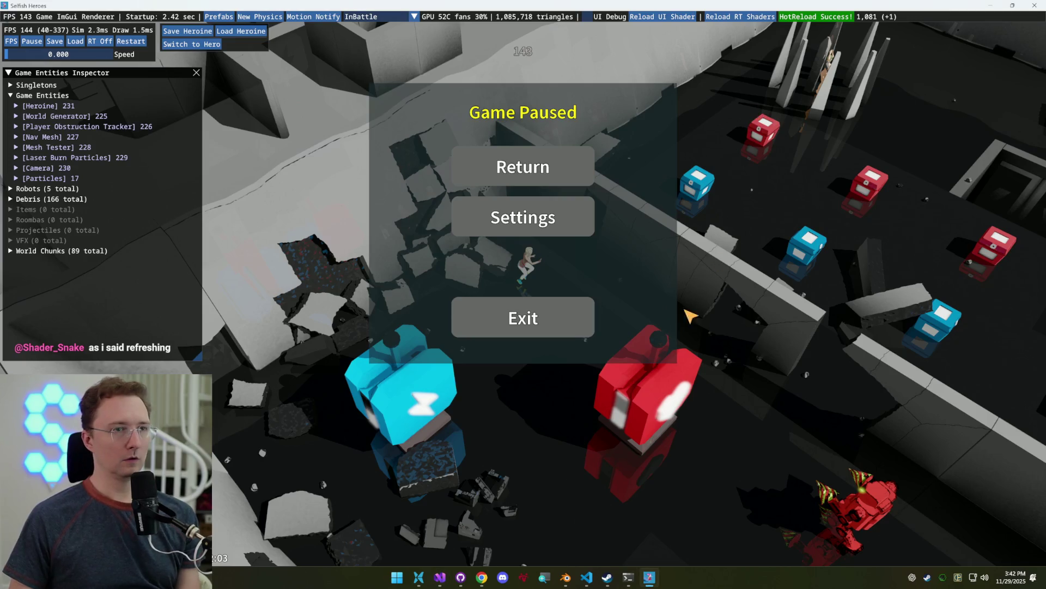
pyautogui.click(561, 169)
pyautogui.press('w')
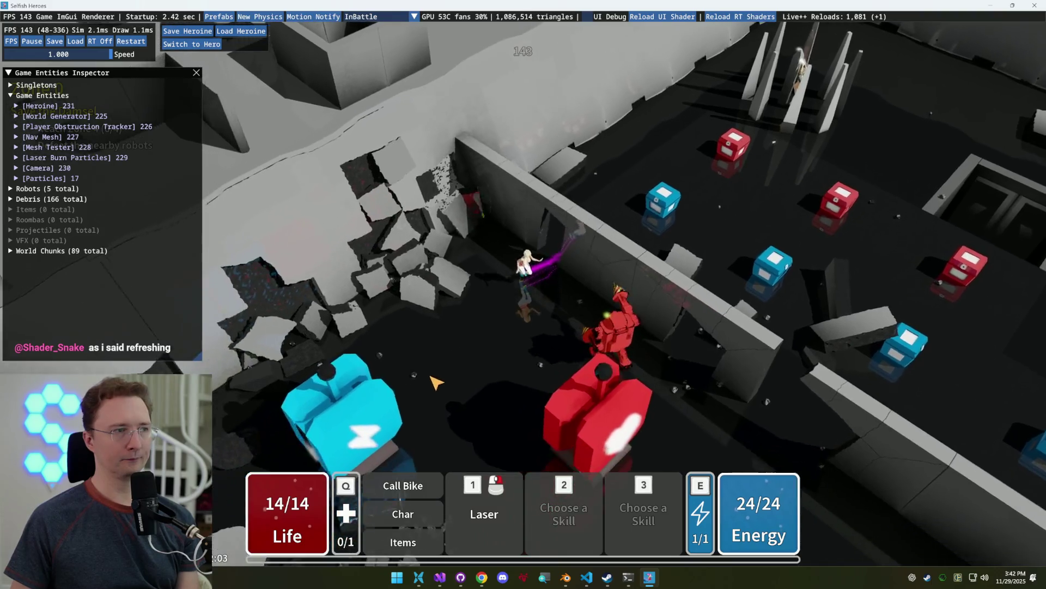
pyautogui.press('Escape')
pyautogui.click(461, 579)
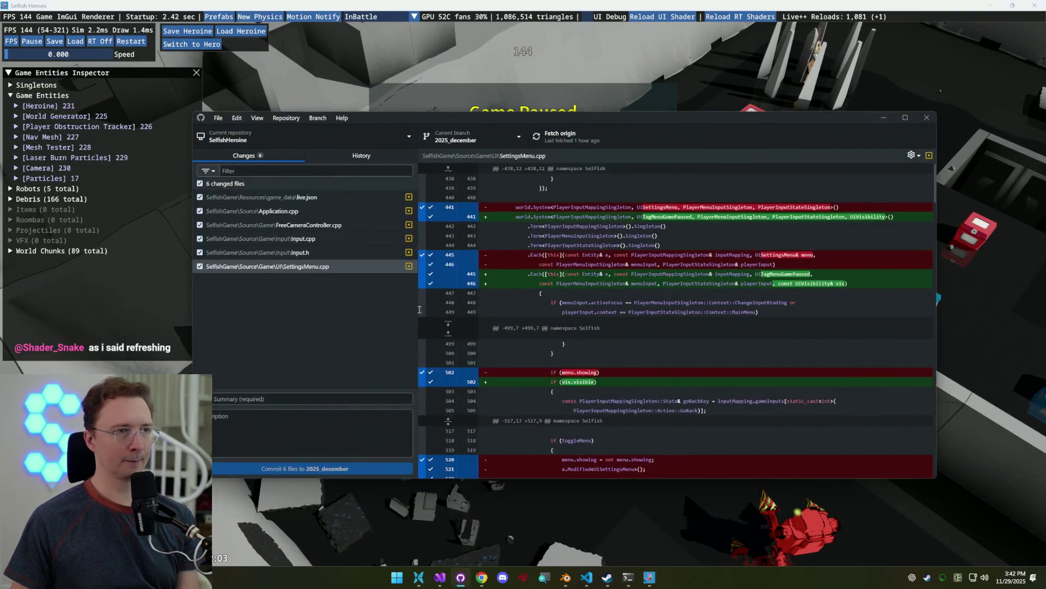
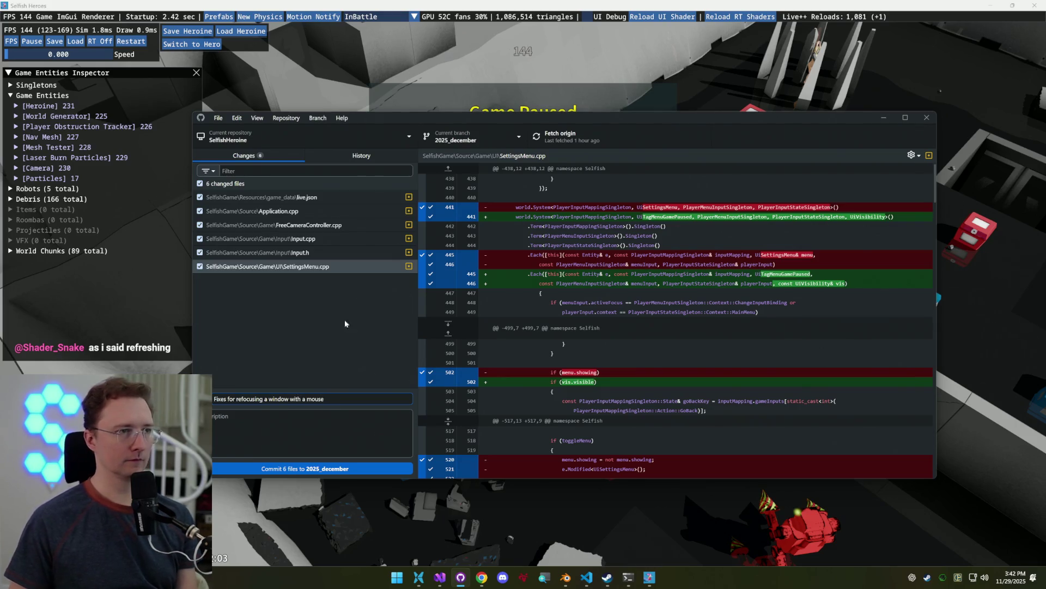
# Review the diffs of FreeCameraController.cpp, Input.cpp and Application.cpp
pyautogui.click(344, 216)
pyautogui.click(358, 197)
pyautogui.click(352, 225)
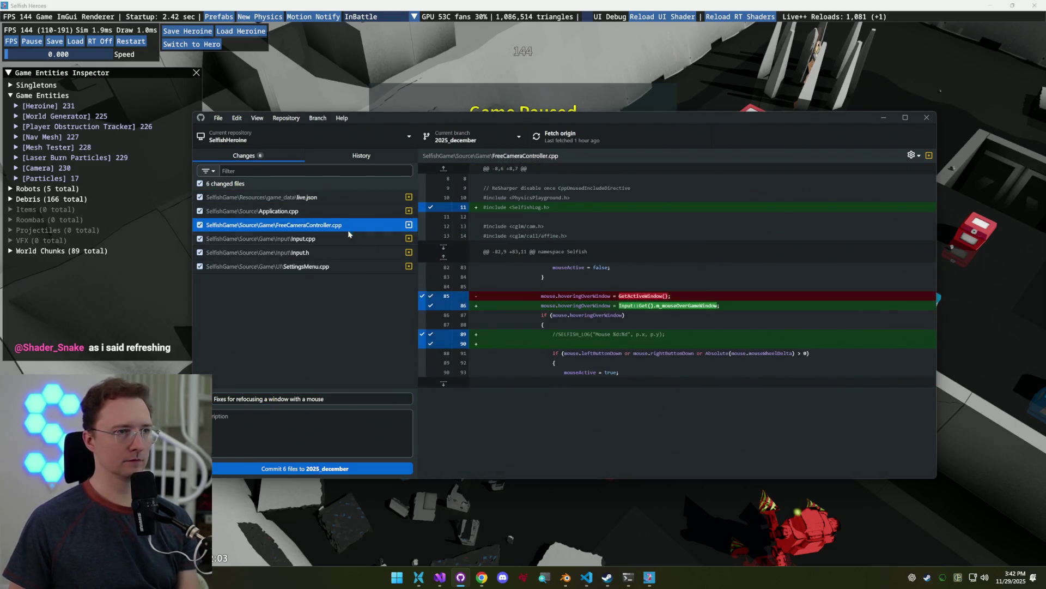
pyautogui.click(343, 241)
pyautogui.click(354, 225)
pyautogui.click(345, 212)
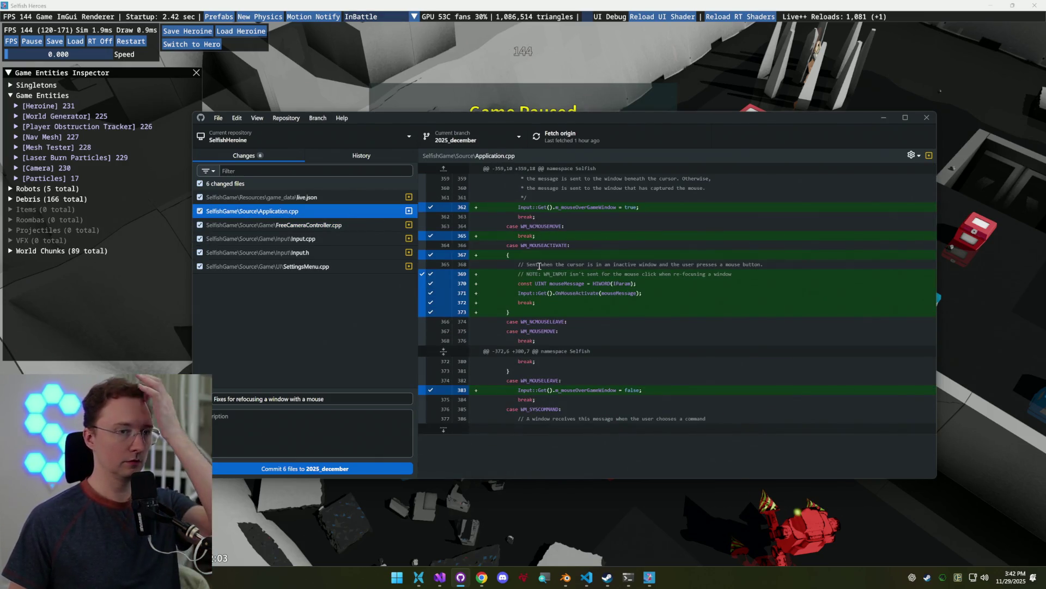
# Check the SettingsMenu.cpp, Input.cpp and Input.h diffs, commit all six files to 2025_december, and minimize
pyautogui.click(350, 266)
pyautogui.click(348, 240)
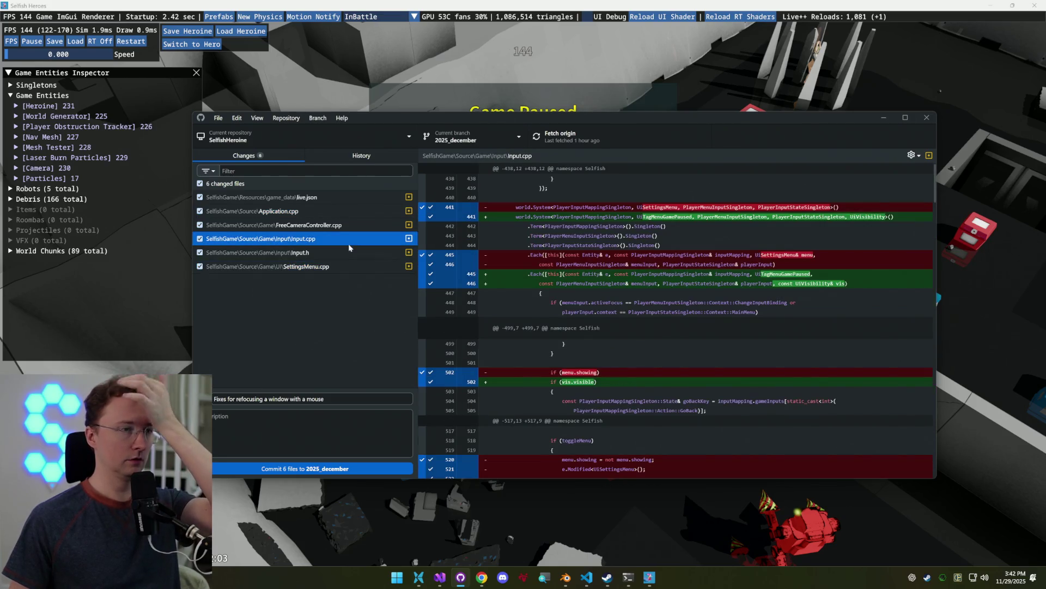
pyautogui.click(336, 253)
pyautogui.click(342, 238)
pyautogui.click(334, 267)
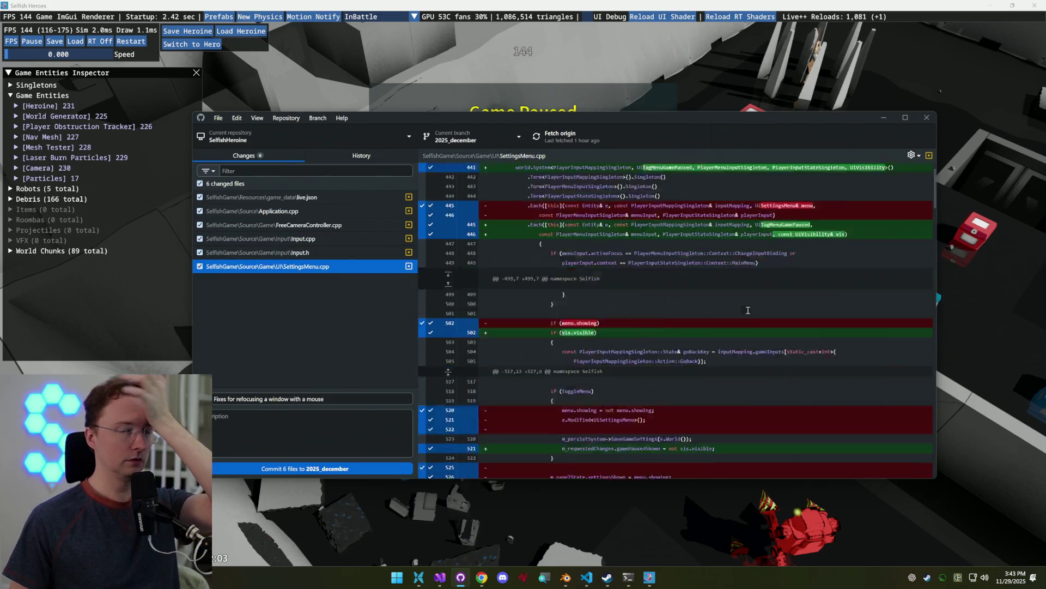
pyautogui.scroll(-10, 747, 319)
pyautogui.scroll(-10, 747, 319)
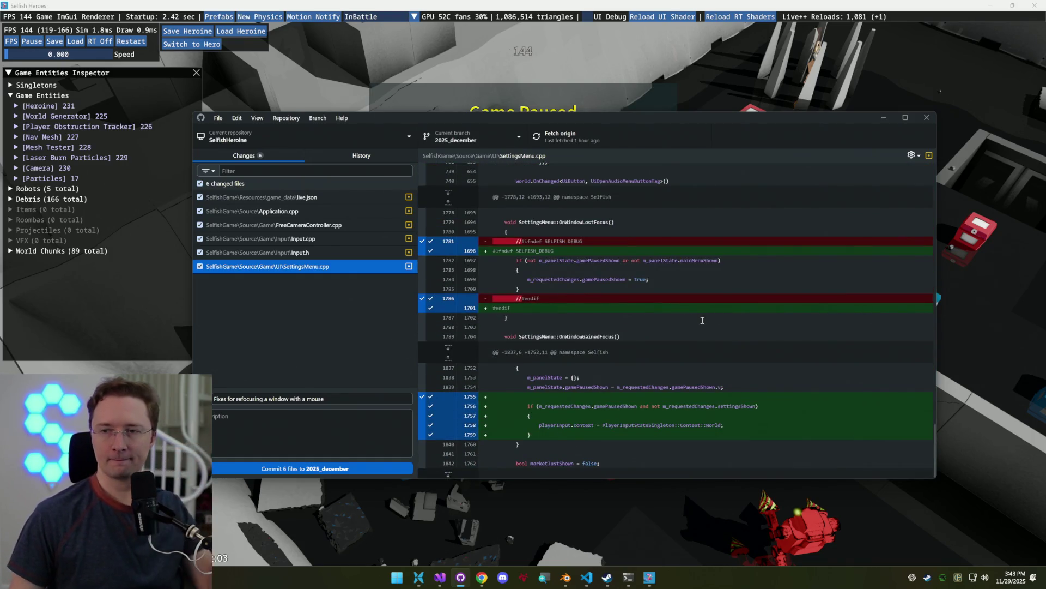
pyautogui.click(346, 467)
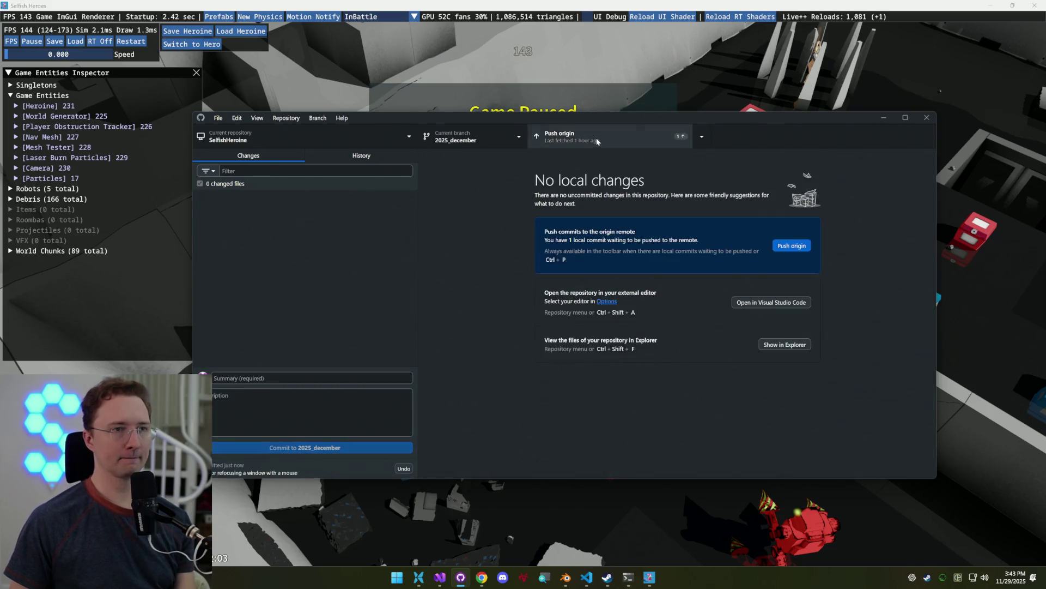
pyautogui.click(877, 118)
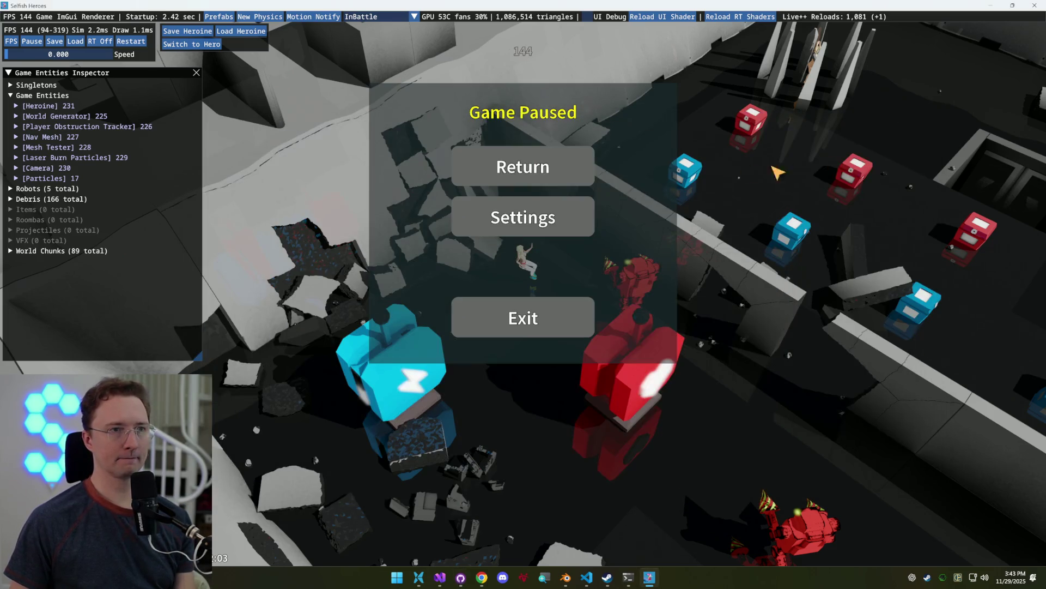
# Resume the game and run the heroine across the arena, up the corridor and past the robots
pyautogui.click(553, 165)
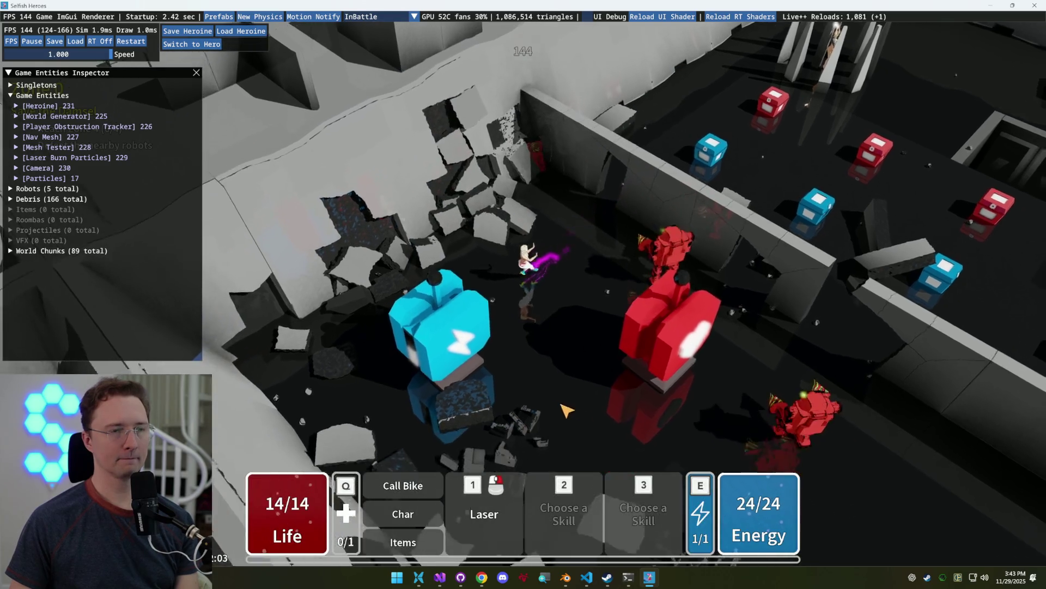
pyautogui.press('d')
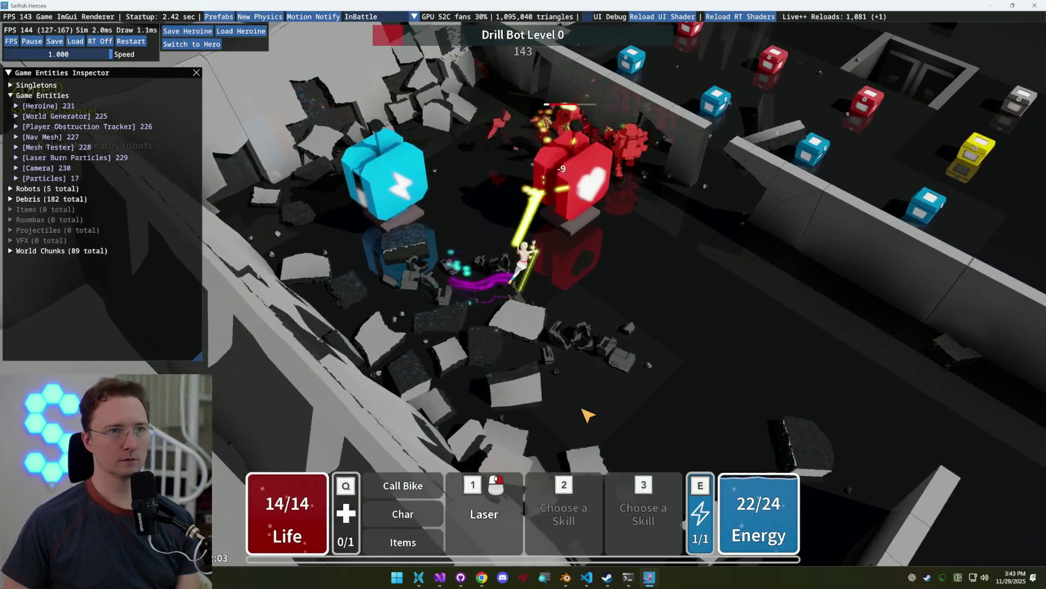
pyautogui.press('d')
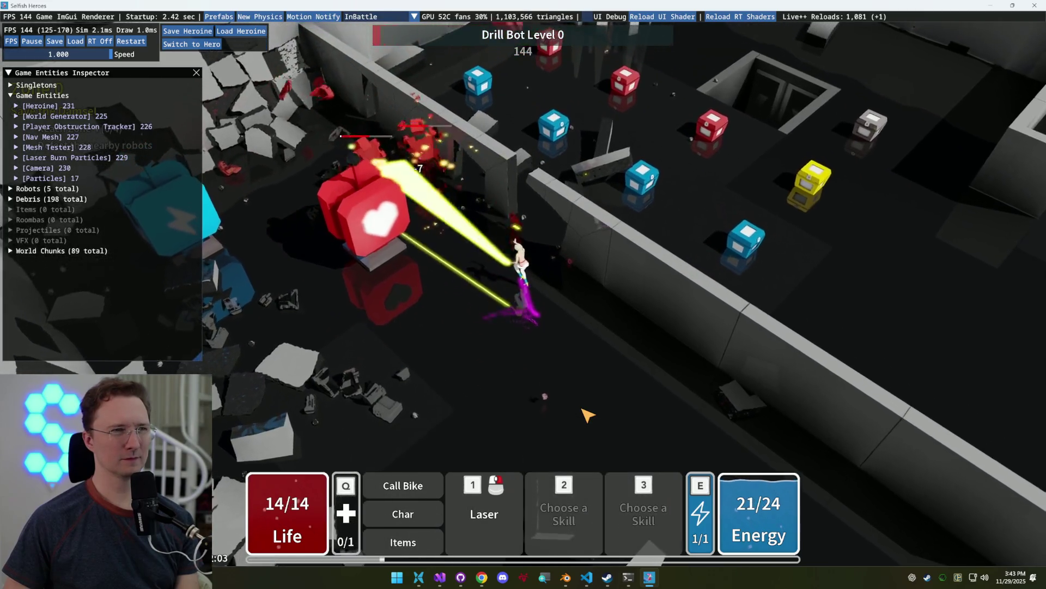
pyautogui.press('d')
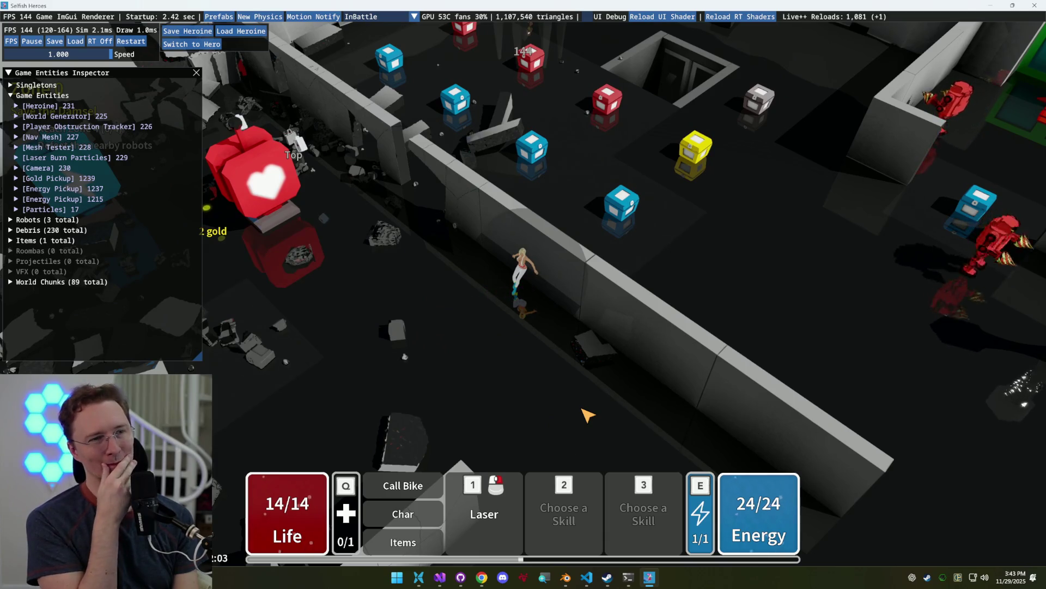
pyautogui.press('s')
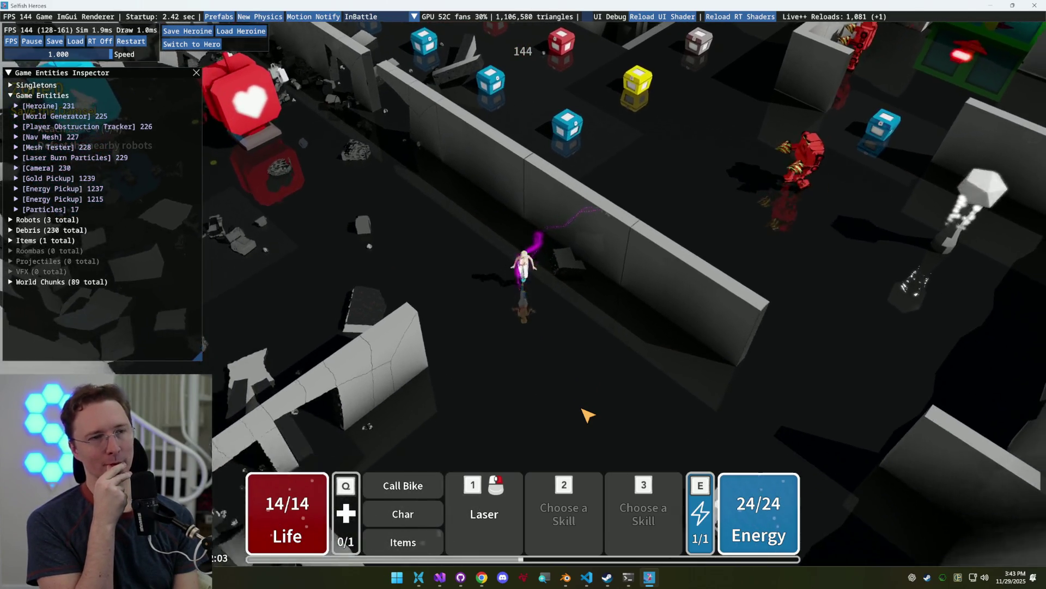
pyautogui.press('w')
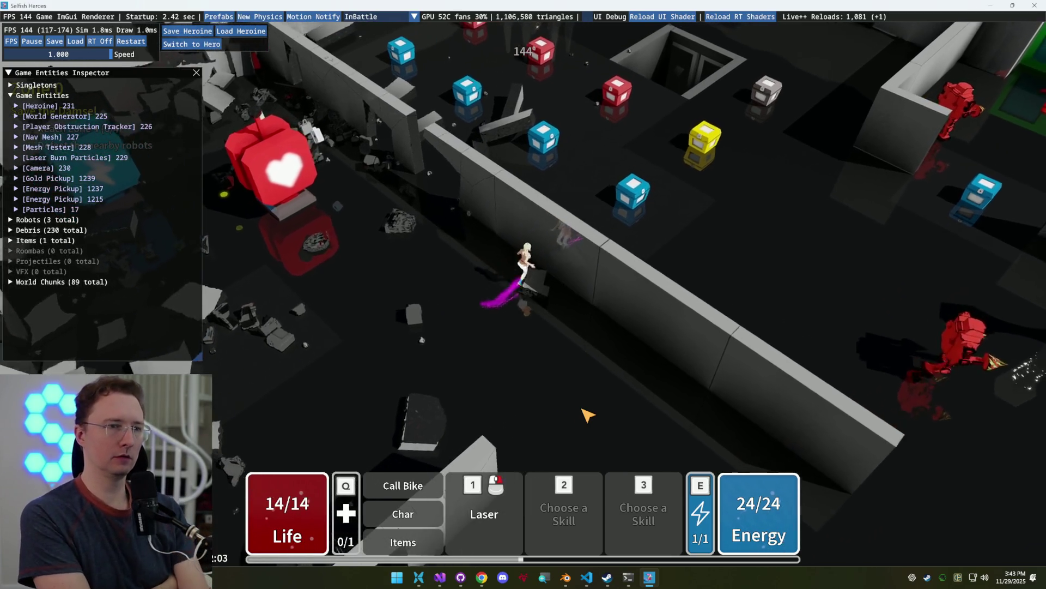
pyautogui.press('w')
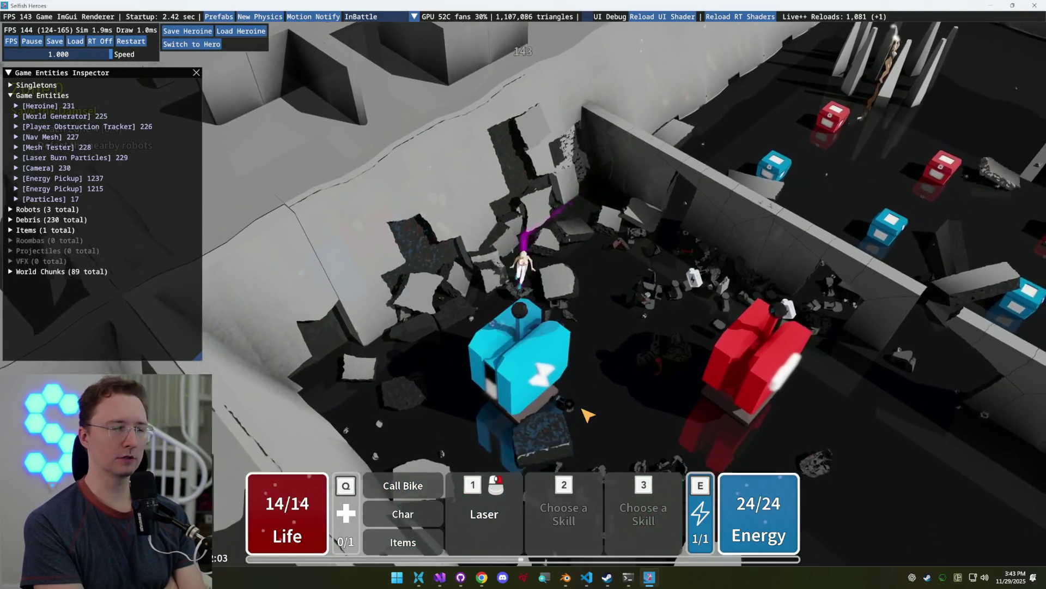
pyautogui.press('w')
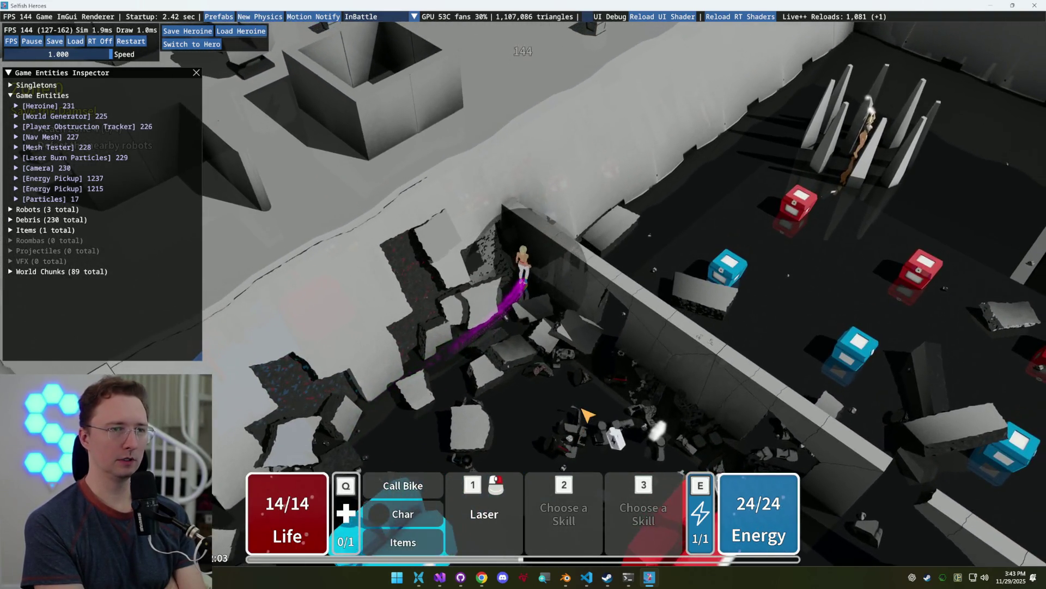
pyautogui.press('s')
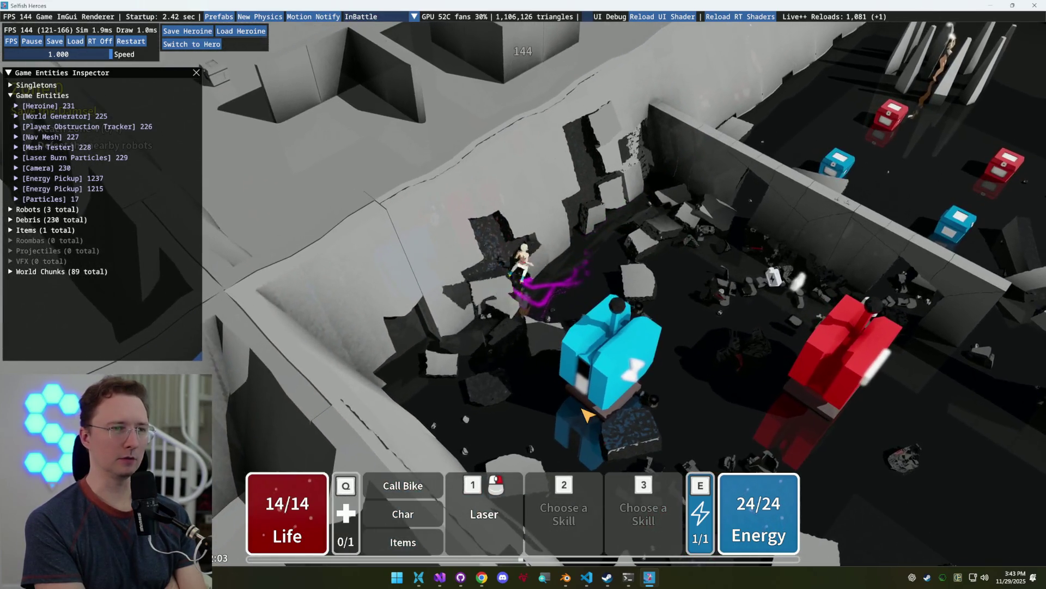
pyautogui.press('d')
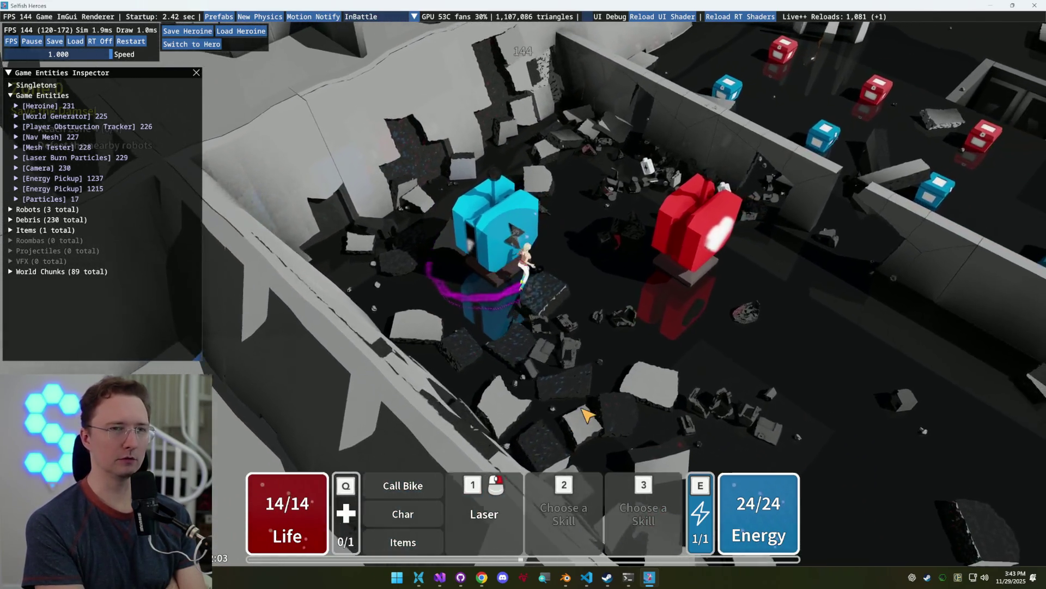
pyautogui.press('d')
pyautogui.press('d')
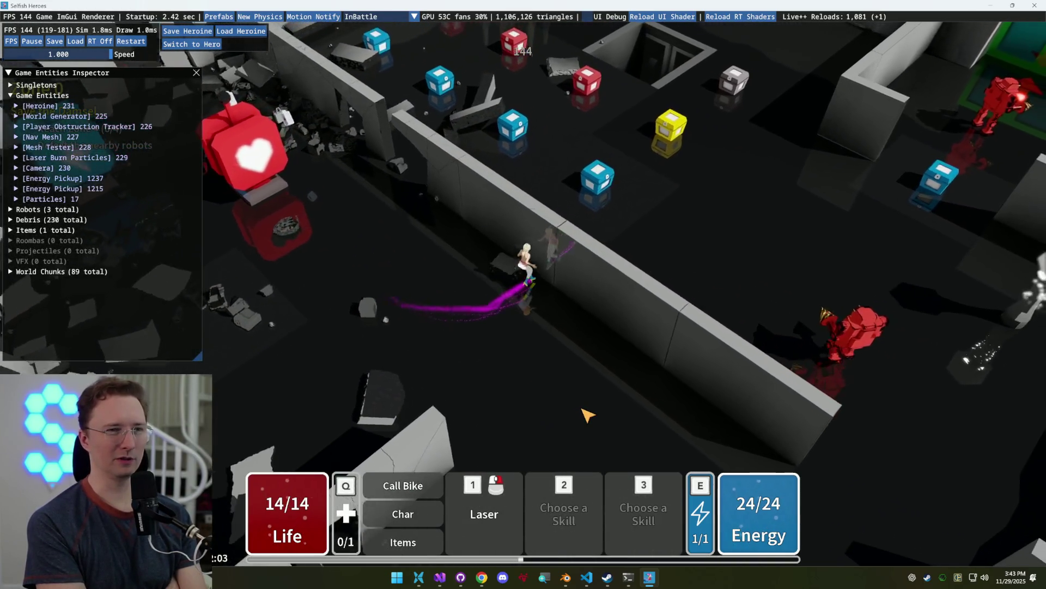
pyautogui.press('d')
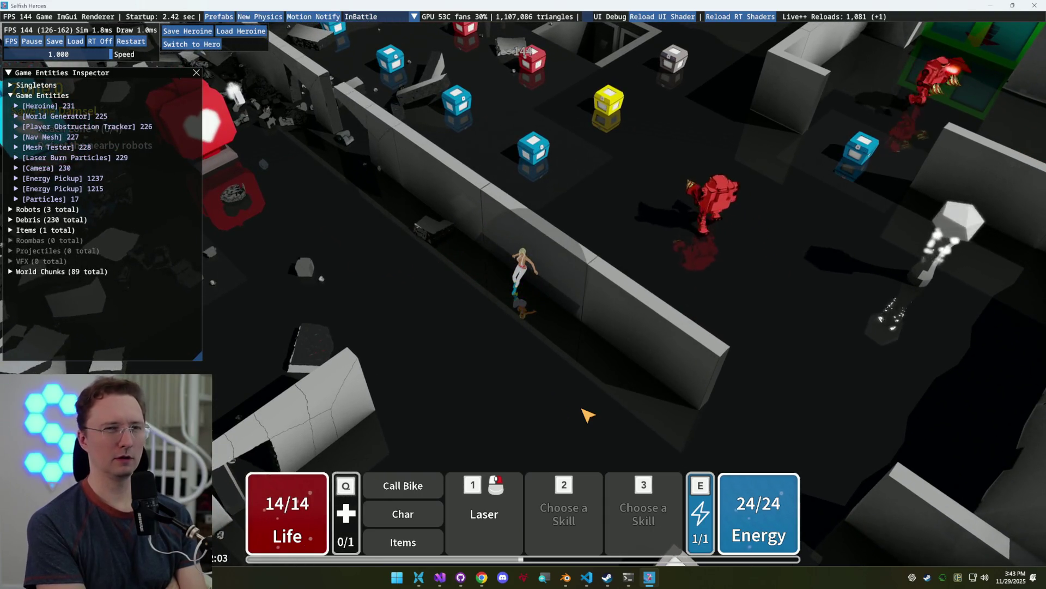
# Keep moving along the walls, fire the laser twice, then bring up GitHub Desktop and return to the game
pyautogui.press('a')
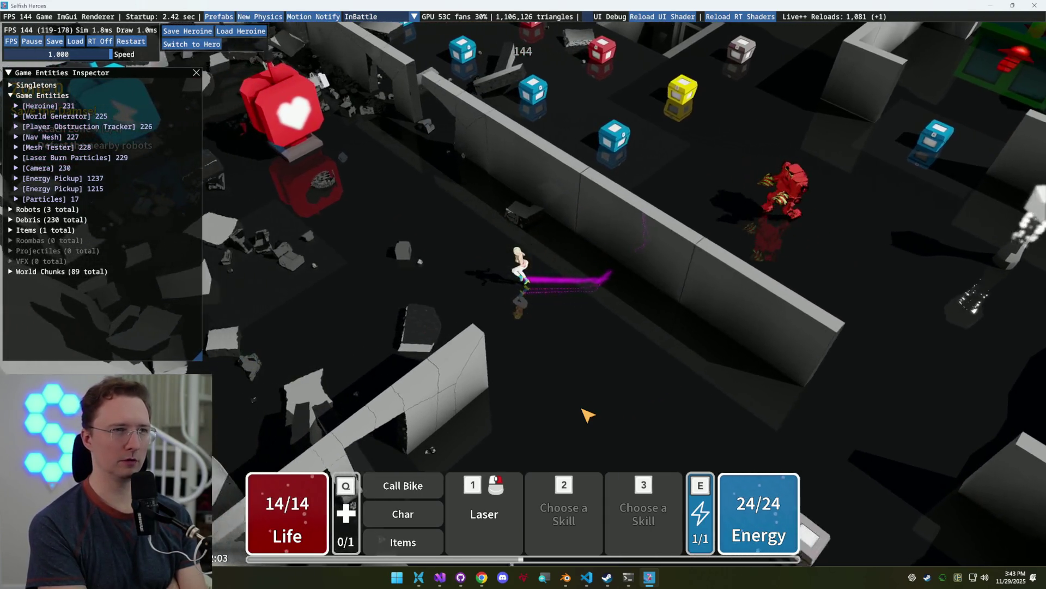
pyautogui.press('w')
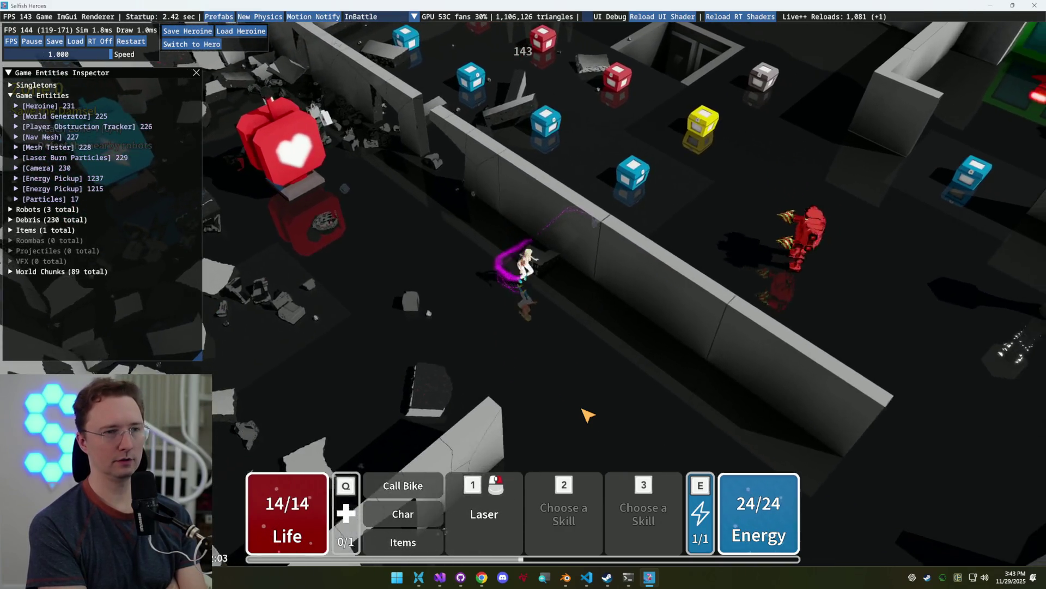
pyautogui.press('d')
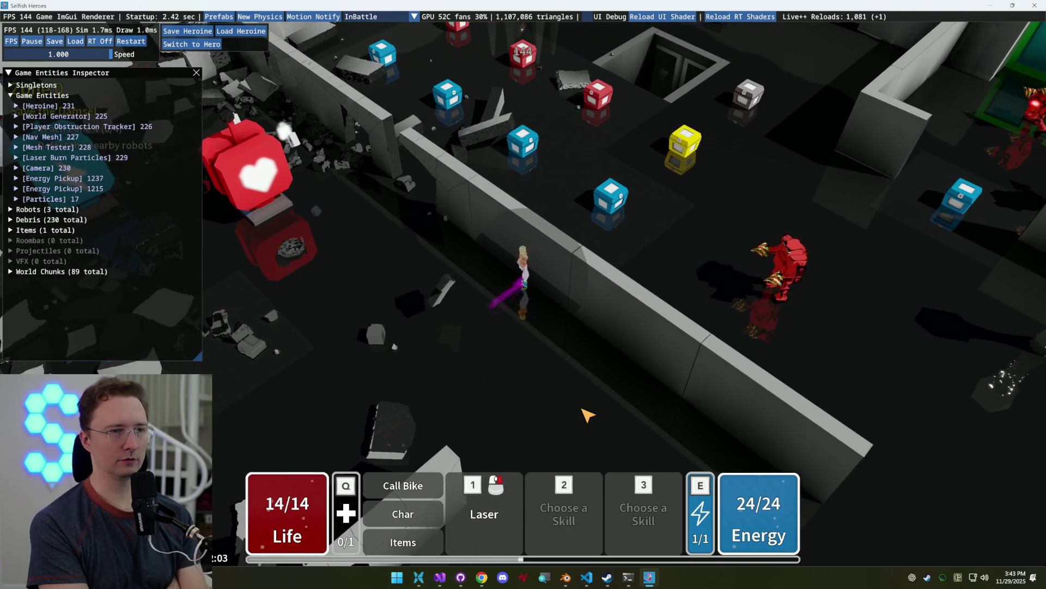
pyautogui.press('a')
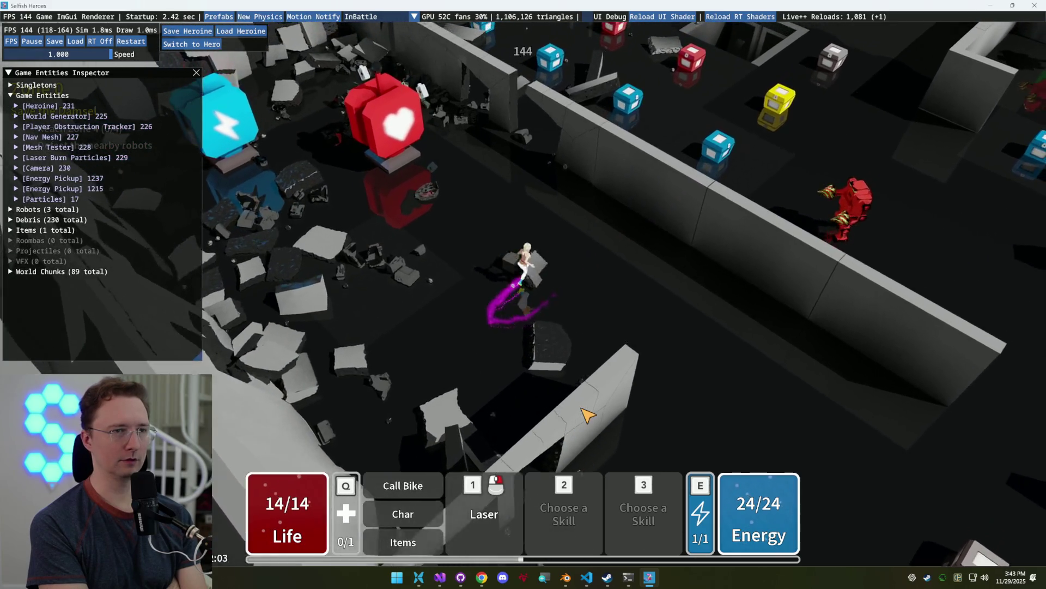
pyautogui.press('d')
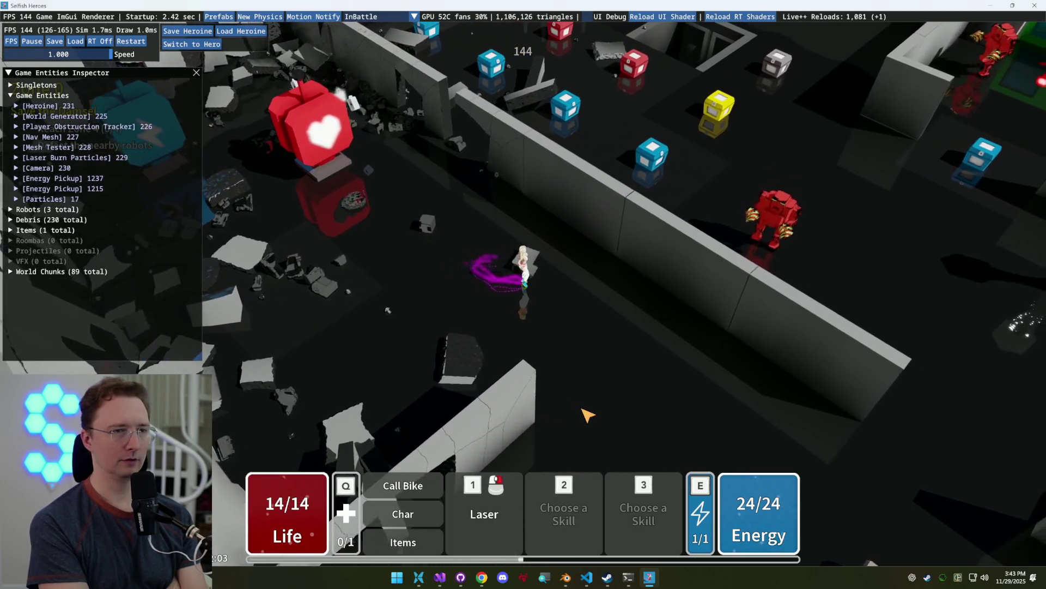
pyautogui.press('w')
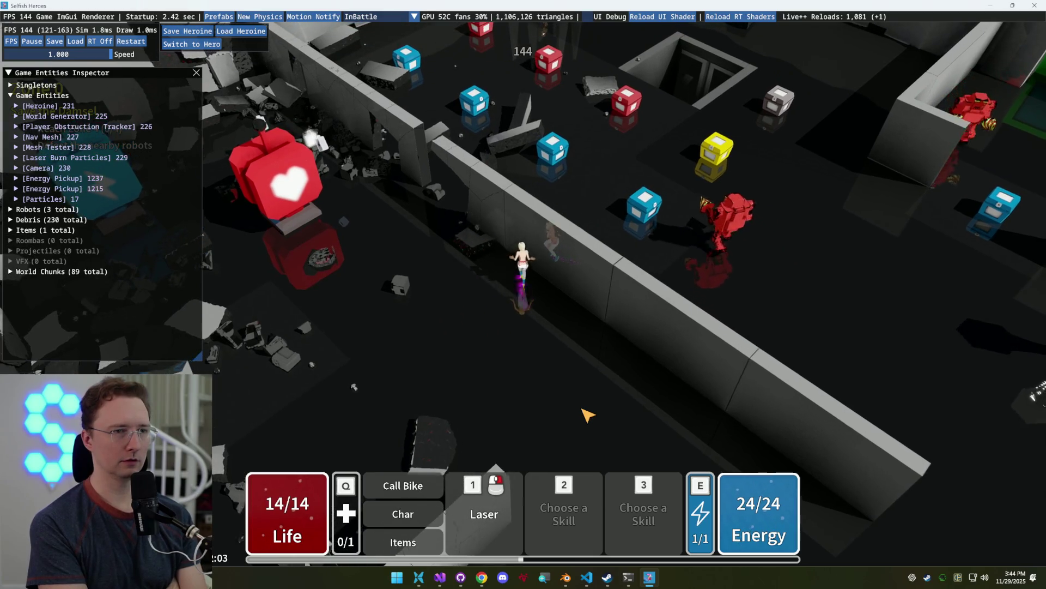
pyautogui.press('w')
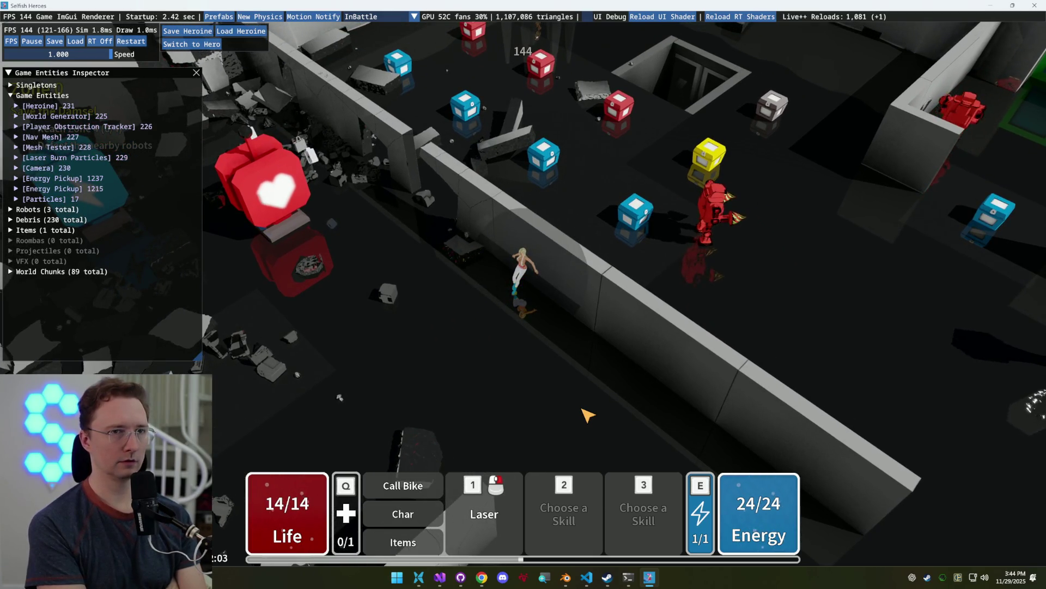
pyautogui.press('a')
pyautogui.click(588, 414)
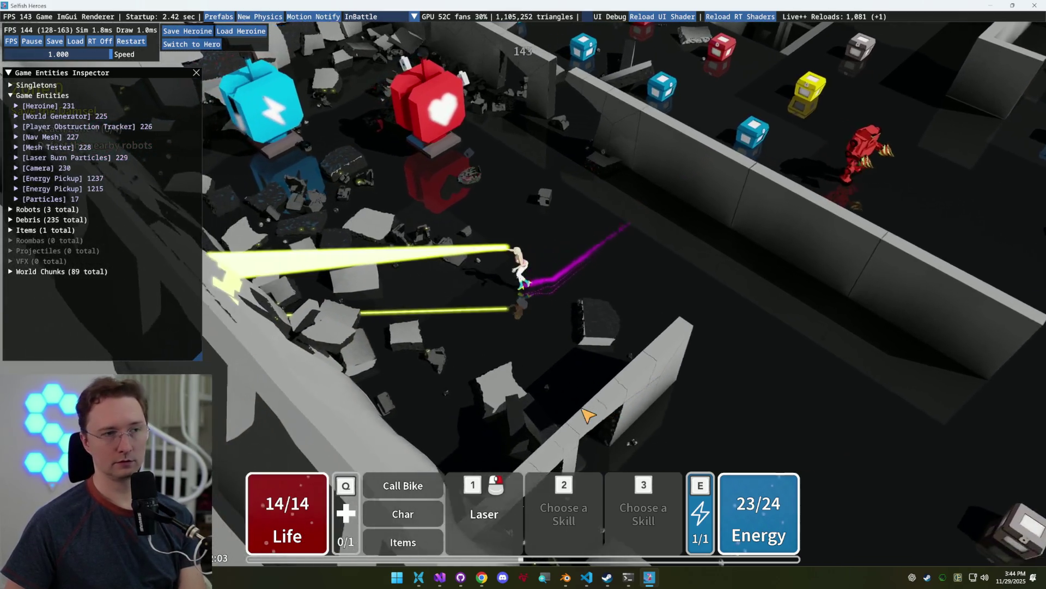
pyautogui.press('d')
pyautogui.click(588, 414)
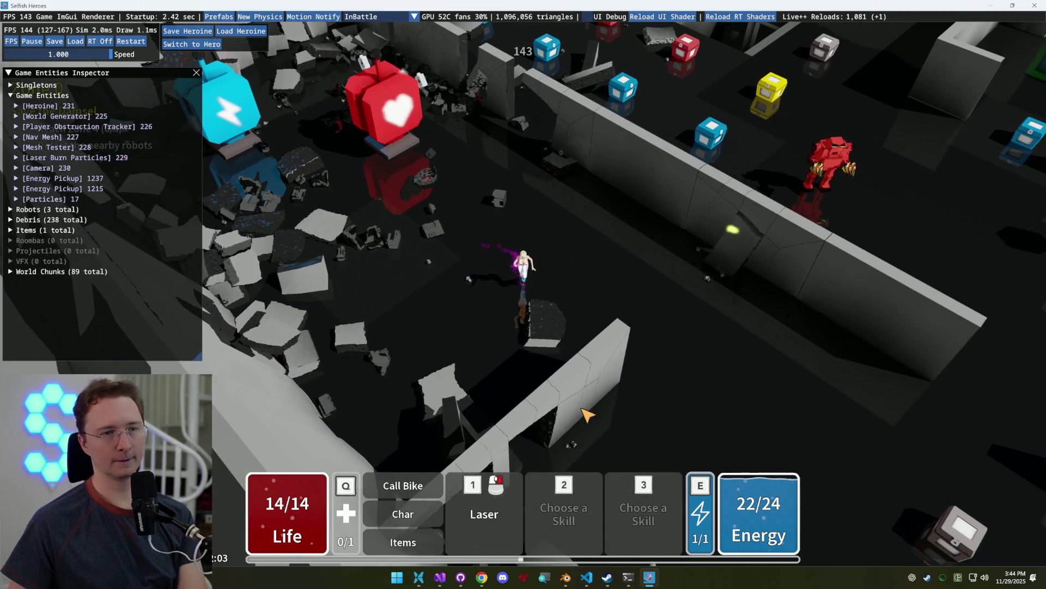
pyautogui.click(461, 578)
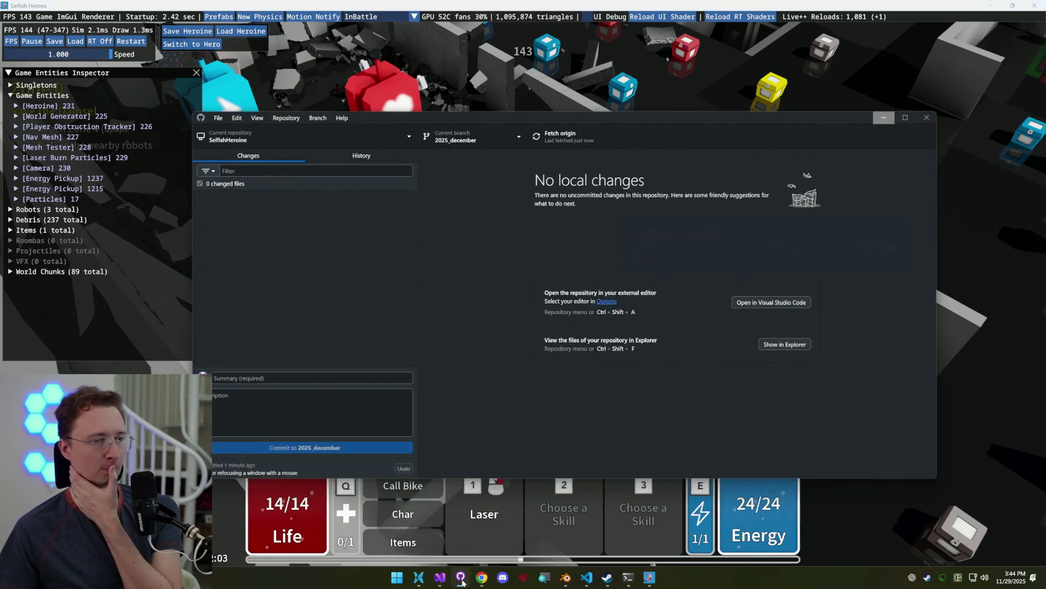
pyautogui.click(461, 578)
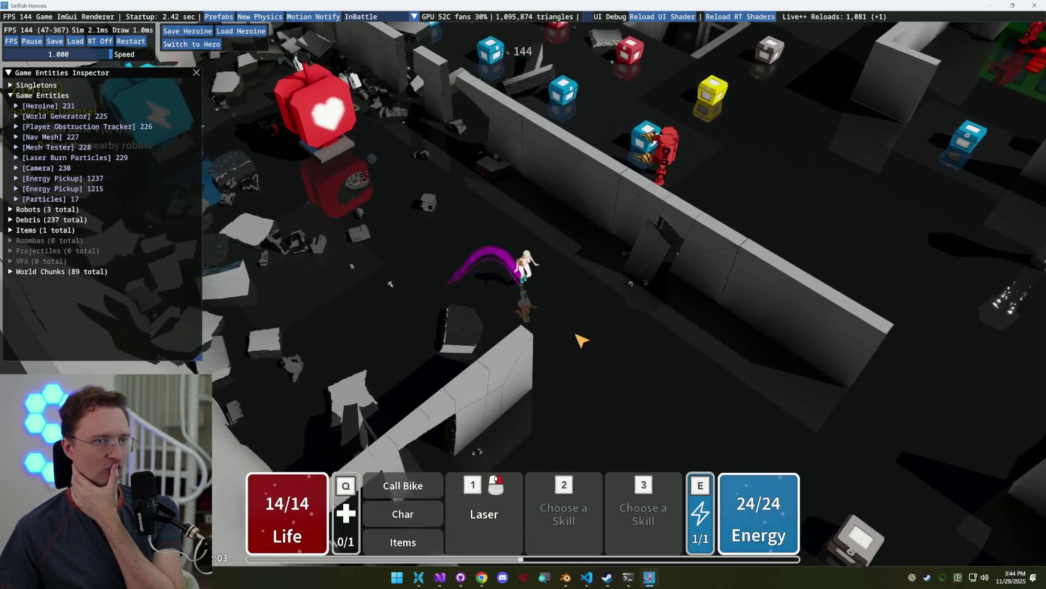
# Pause and resume the game with Escape several times, once resuming via the pause menu's Return
pyautogui.press('d')
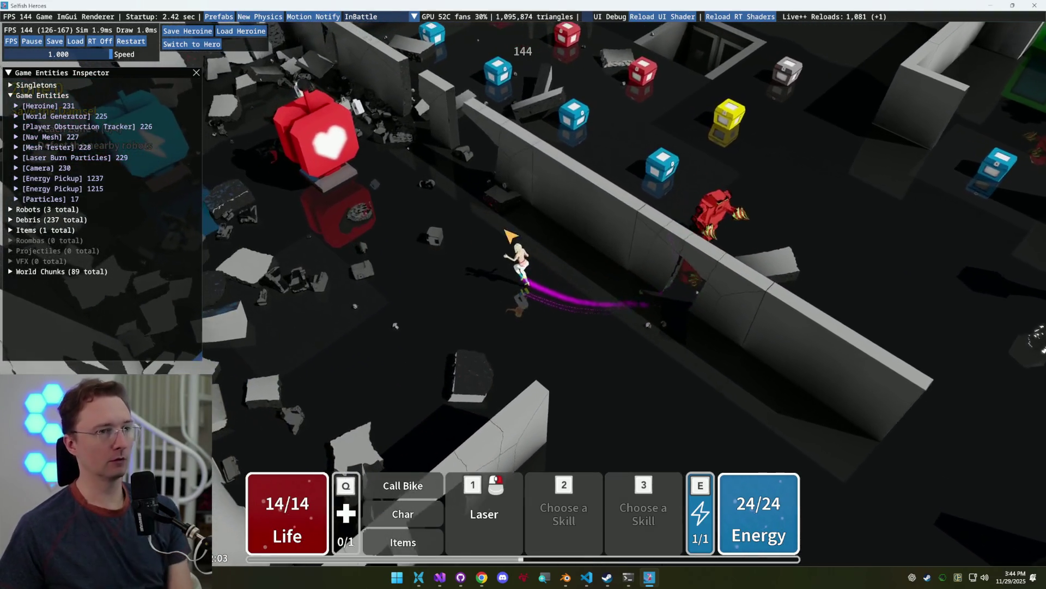
pyautogui.press('Escape')
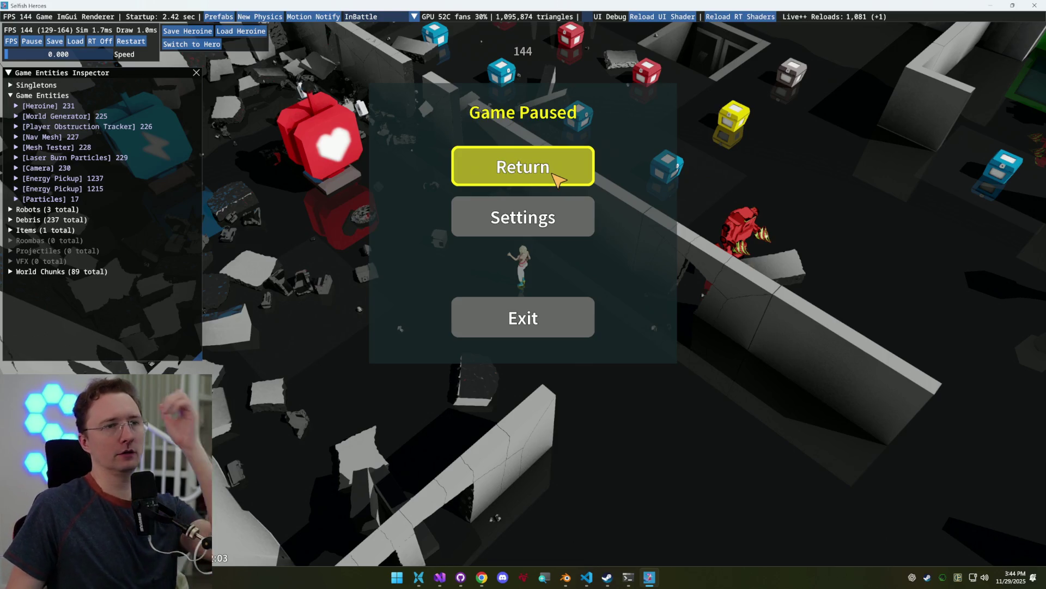
pyautogui.click(557, 179)
pyautogui.press('Escape')
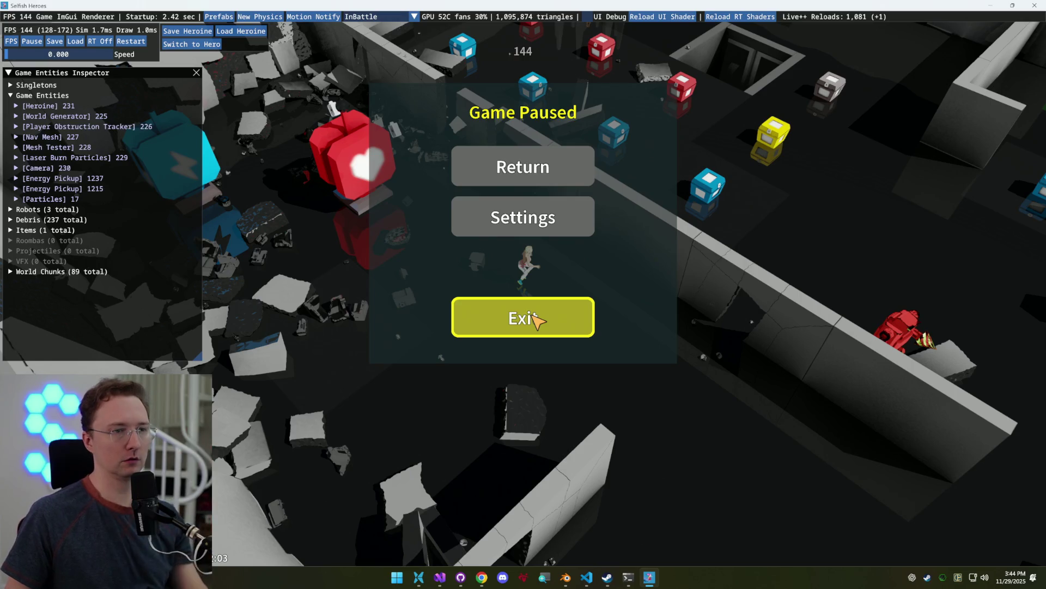
pyautogui.press('Escape')
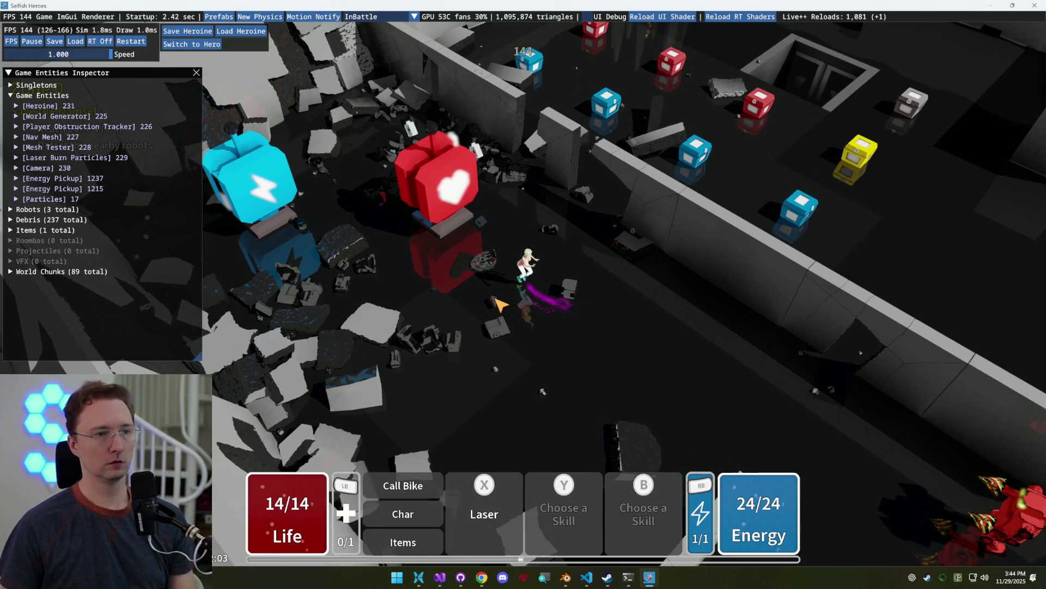
pyautogui.press('Escape')
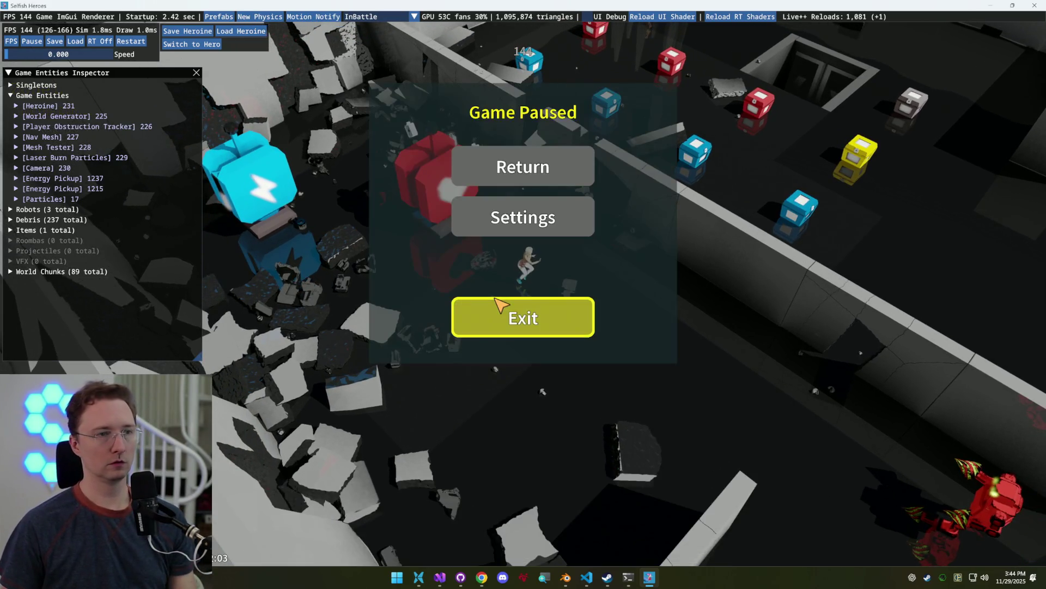
pyautogui.press('Escape')
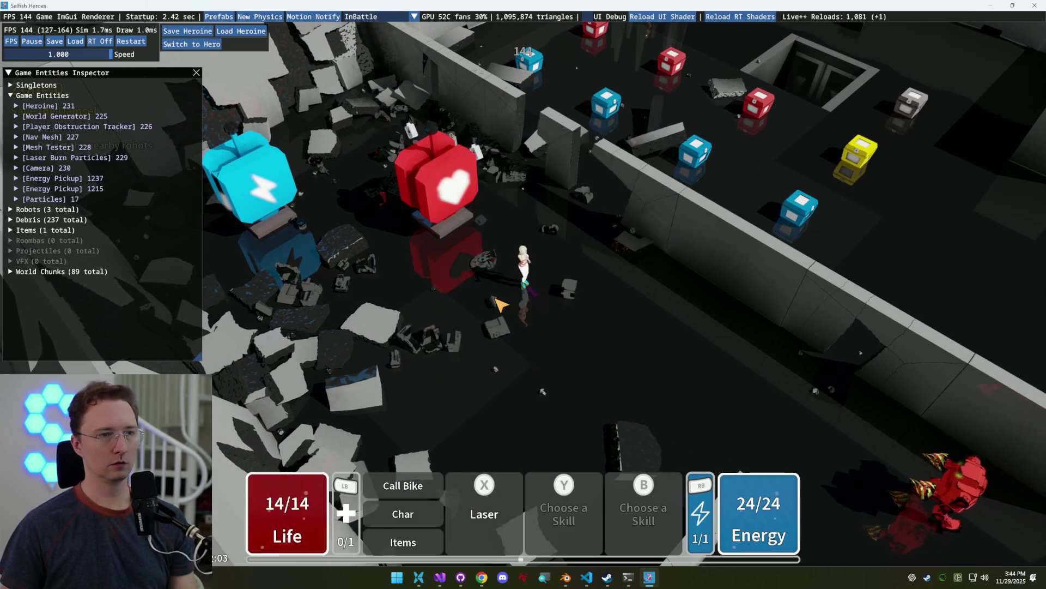
pyautogui.press('Escape')
pyautogui.press('Escape')
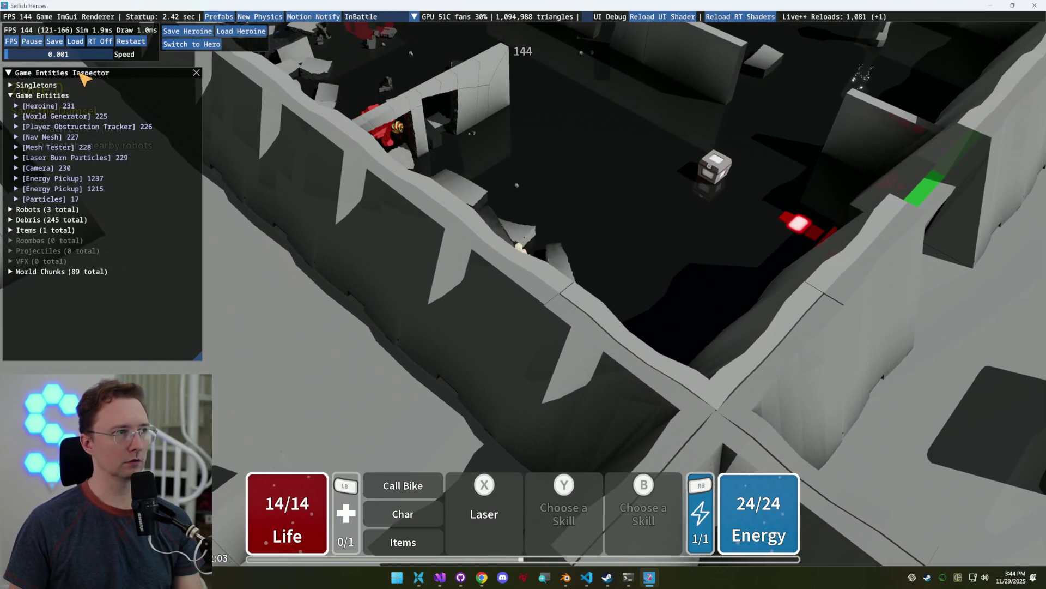
# Move the Game Entities Inspector to the right side and expand its Singletons list
pyautogui.moveTo(101, 77)
pyautogui.mouseDown()
pyautogui.moveTo(252, 82)
pyautogui.moveTo(668, 52)
pyautogui.mouseUp()
pyautogui.moveTo(606, 56)
pyautogui.mouseDown()
pyautogui.moveTo(577, 63)
pyautogui.moveTo(774, 43)
pyautogui.mouseUp()
pyautogui.click(773, 46)
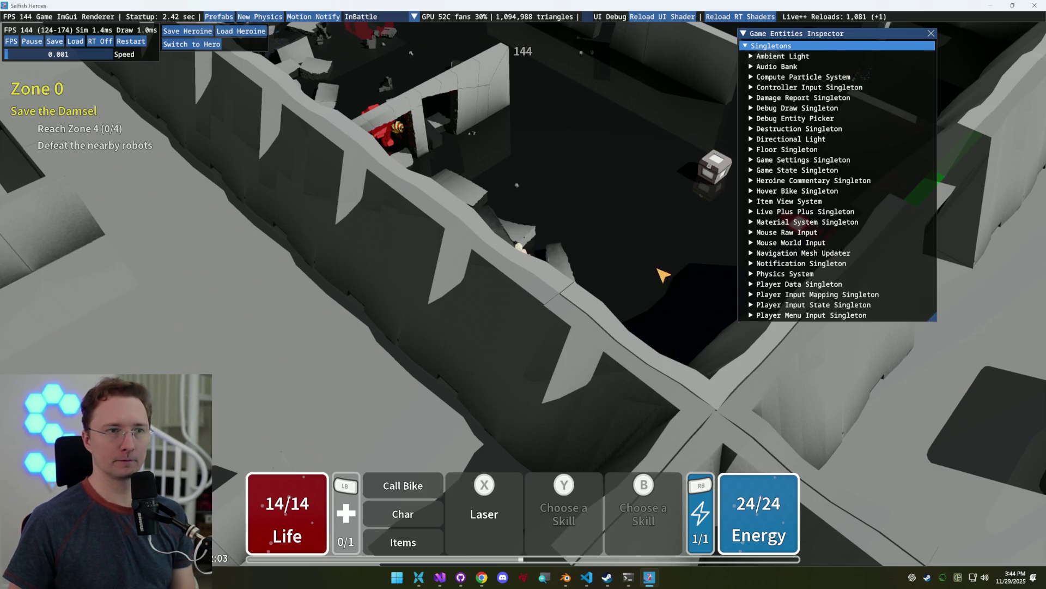
pyautogui.scroll(-4, 774, 175)
pyautogui.moveTo(867, 37); pyautogui.dragTo(889, 44)
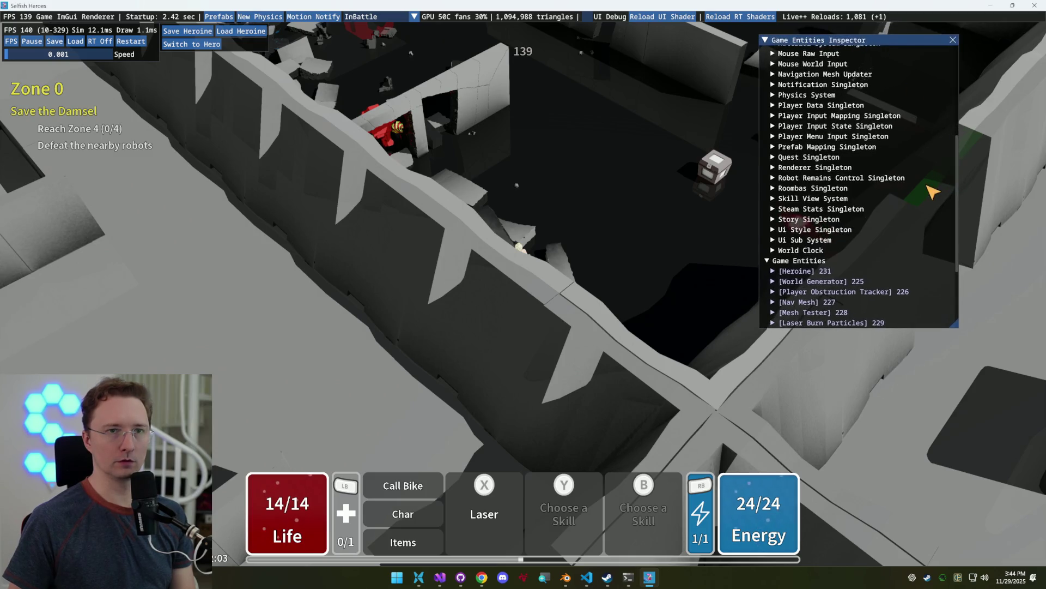
# Expand the Player Input State Singleton, enlarge the inspector, and slow the game speed to 0.001
pyautogui.click(861, 116)
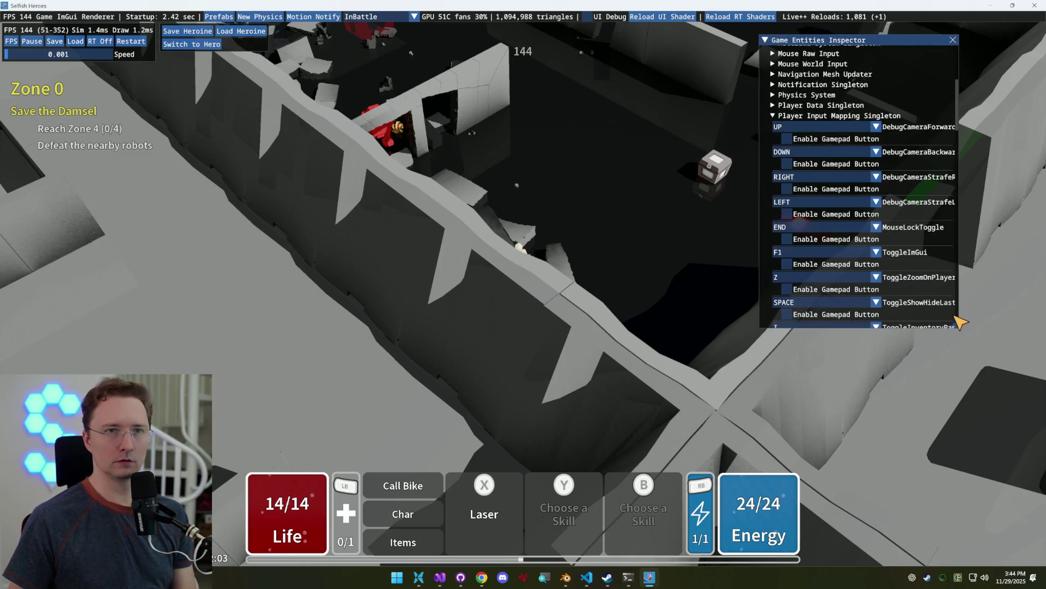
pyautogui.click(876, 116)
pyautogui.click(872, 126)
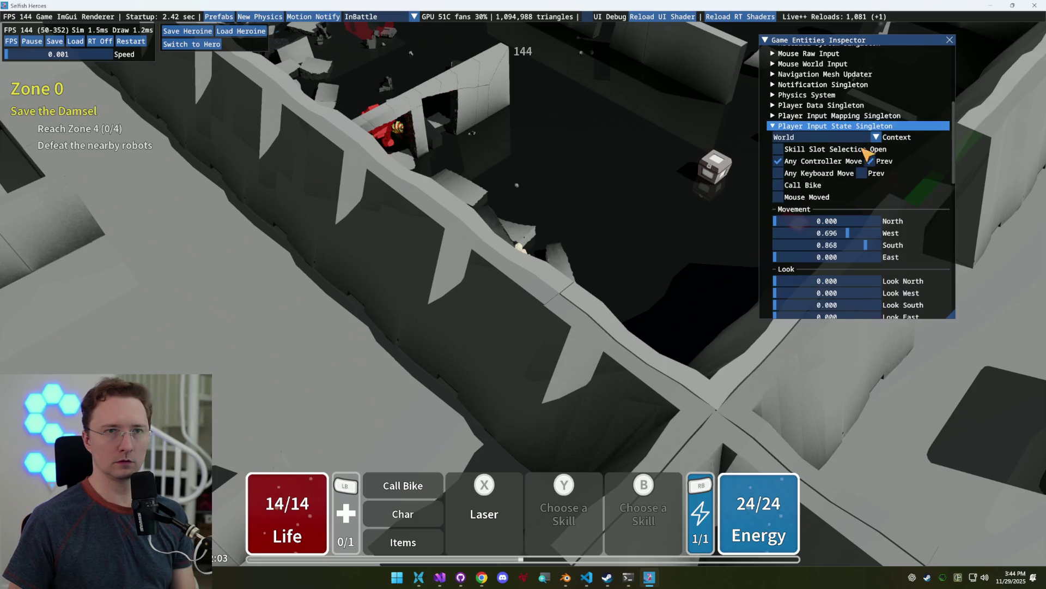
pyautogui.moveTo(954, 316); pyautogui.dragTo(981, 366)
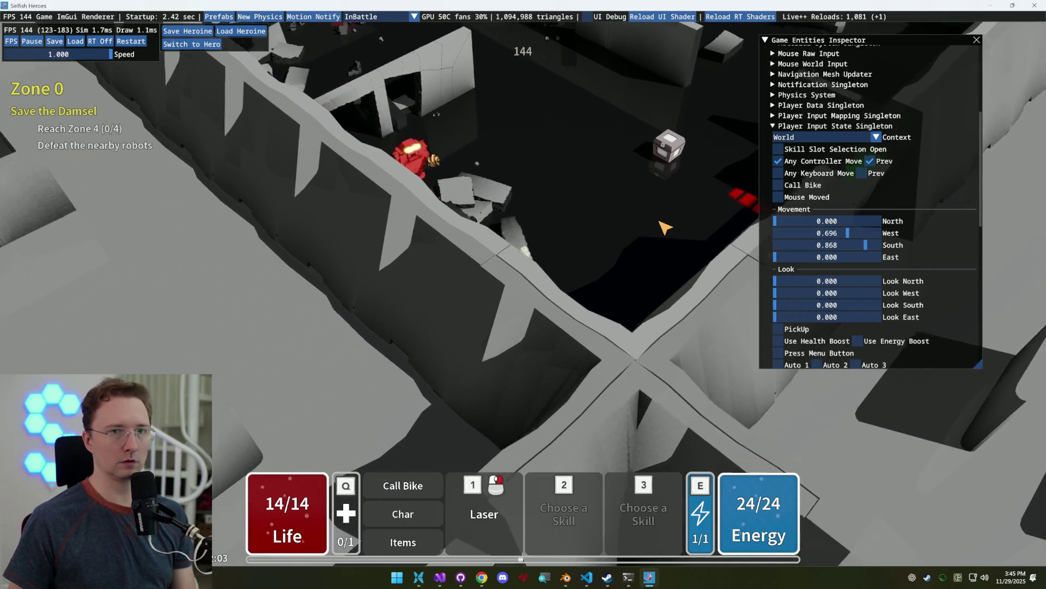
pyautogui.click(31, 55)
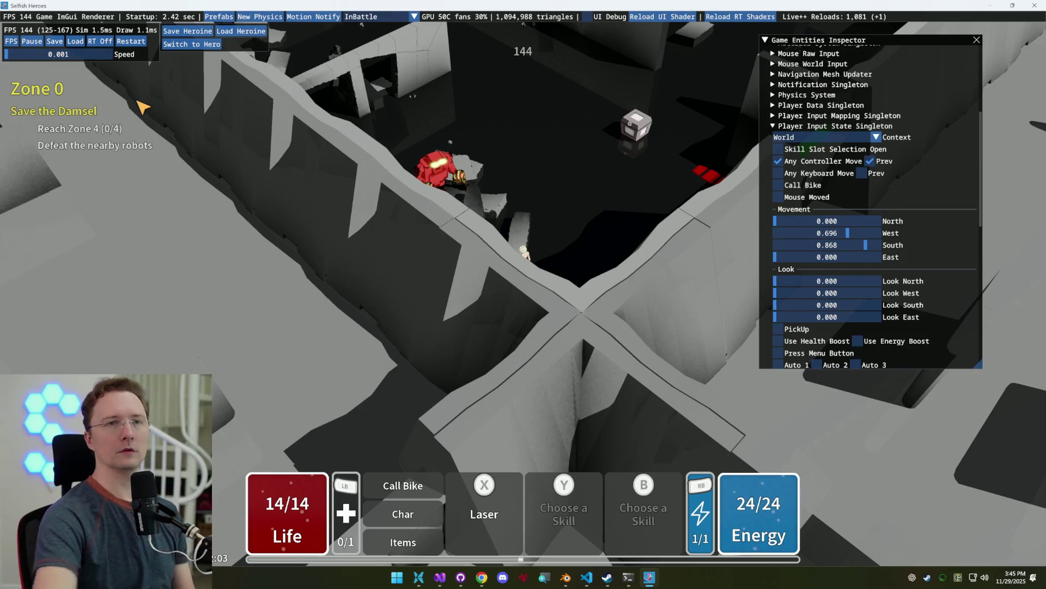
pyautogui.click(442, 580)
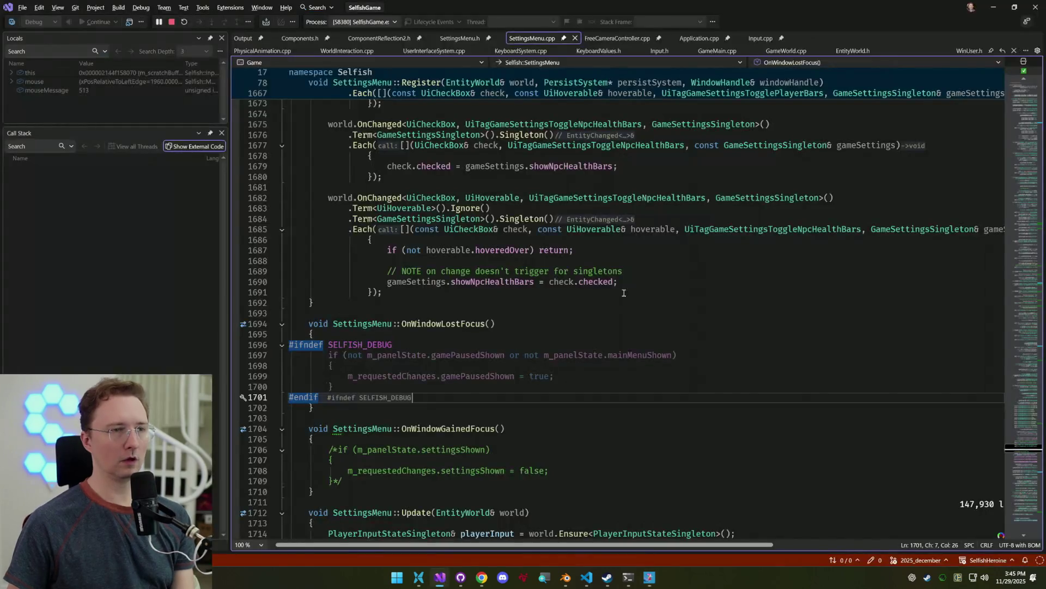
# Look over the PollXInput function in Input.cpp, then return to the running game
pyautogui.click(761, 38)
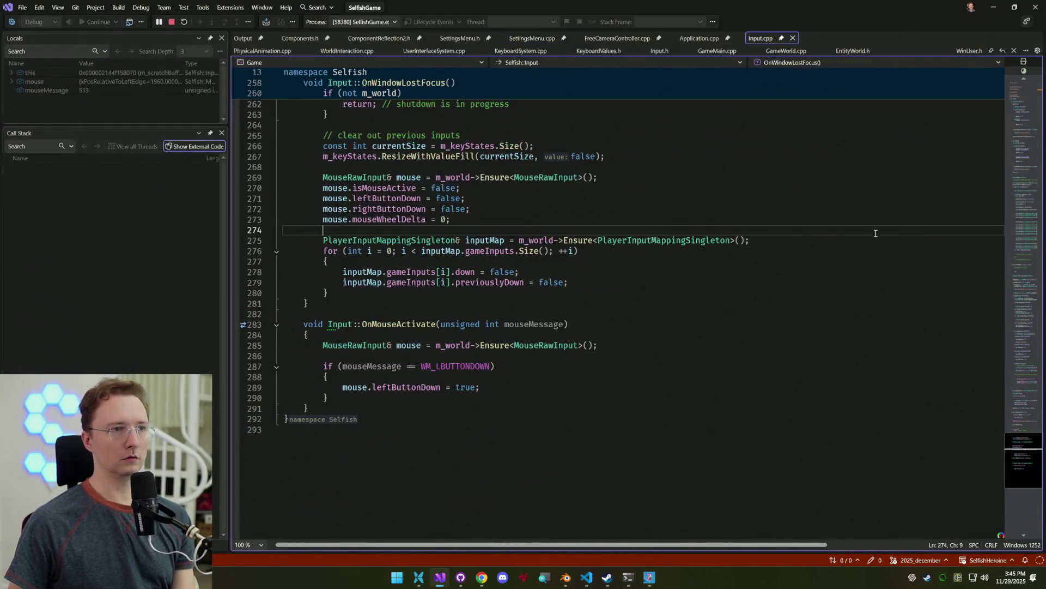
pyautogui.moveTo(1003, 450); pyautogui.dragTo(1006, 222)
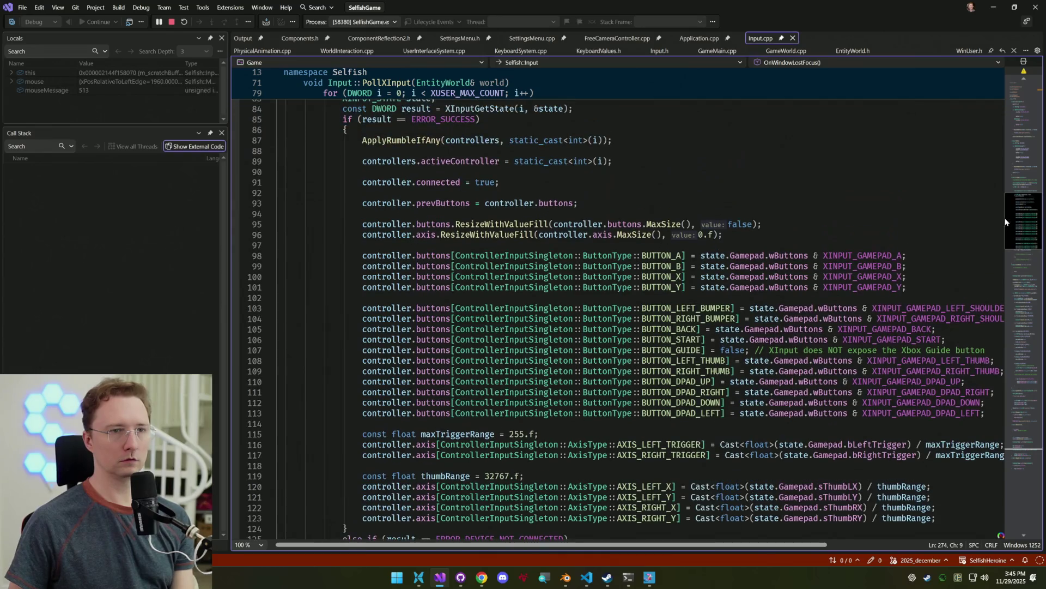
pyautogui.scroll(4, 568, 278)
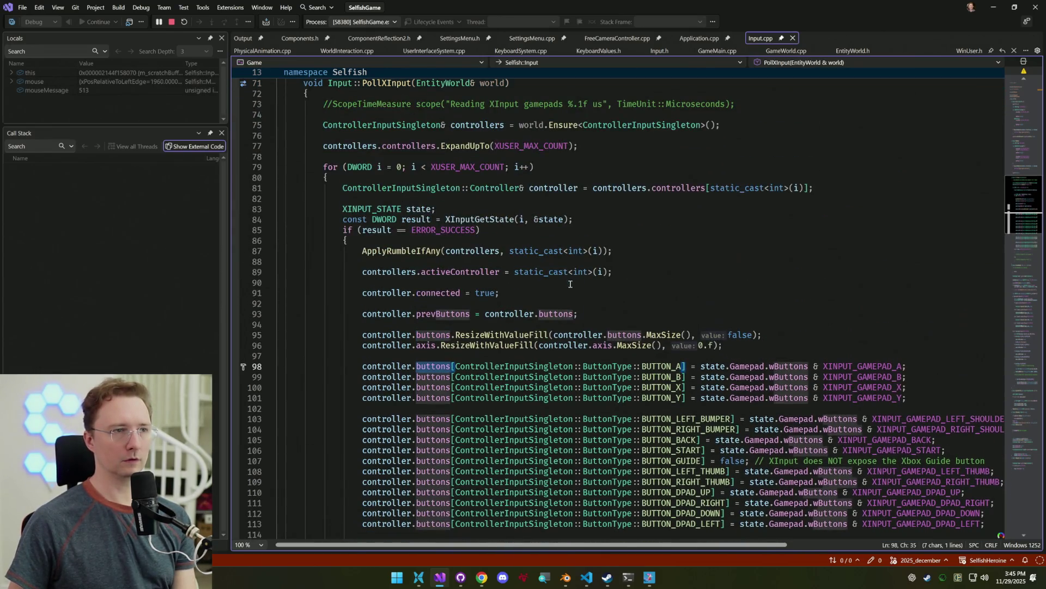
pyautogui.click(648, 578)
pyautogui.scroll(5, 775, 88)
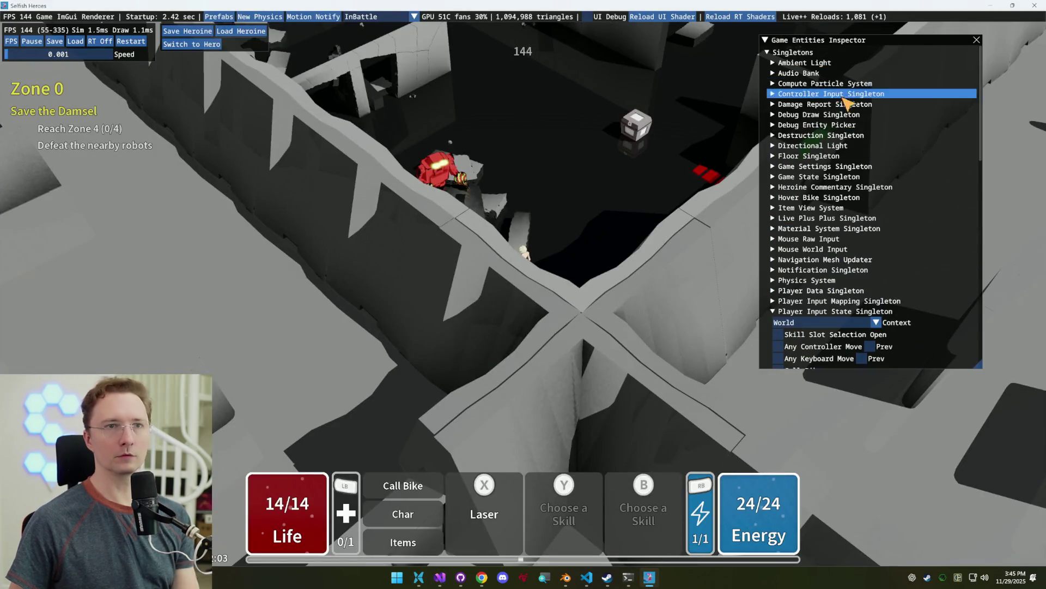
# Expand the Controller Input Singleton, set Last Input Type to KeyboardAndMouse, and show Controller 0's details
pyautogui.click(815, 95)
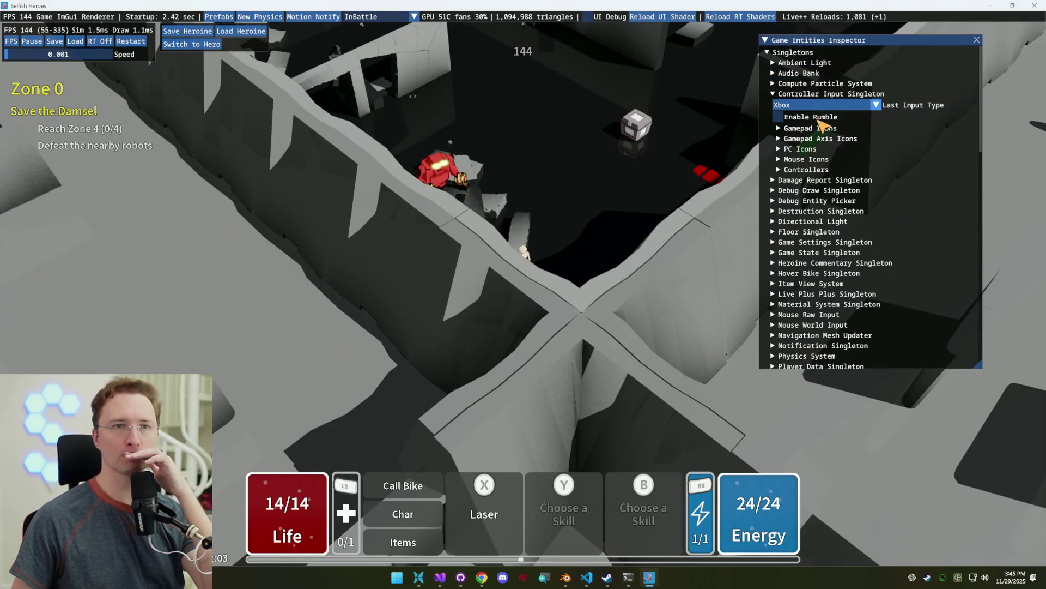
pyautogui.click(528, 154)
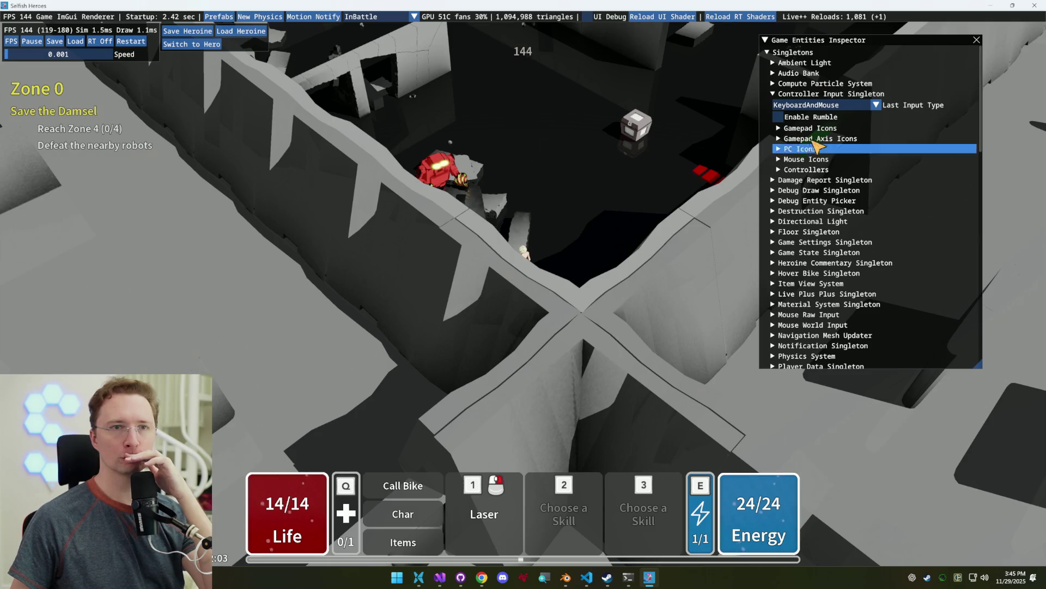
pyautogui.click(807, 169)
pyautogui.scroll(-1, 921, 225)
pyautogui.scroll(-2, 921, 225)
pyautogui.scroll(2, 921, 224)
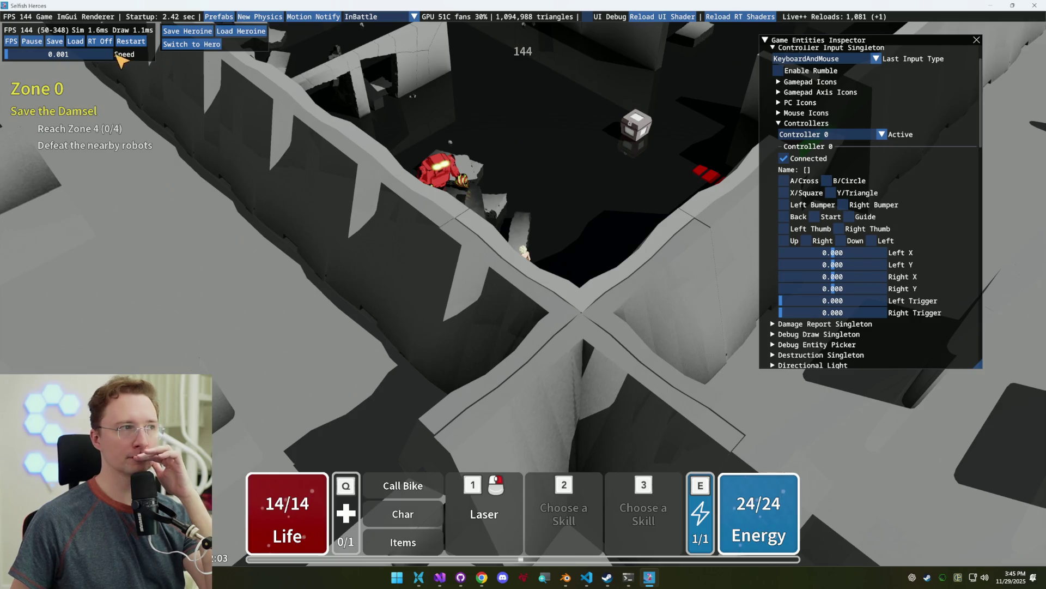
# Restore game speed to 1.000 and dash the hero up-left, then slightly right
pyautogui.click(113, 54)
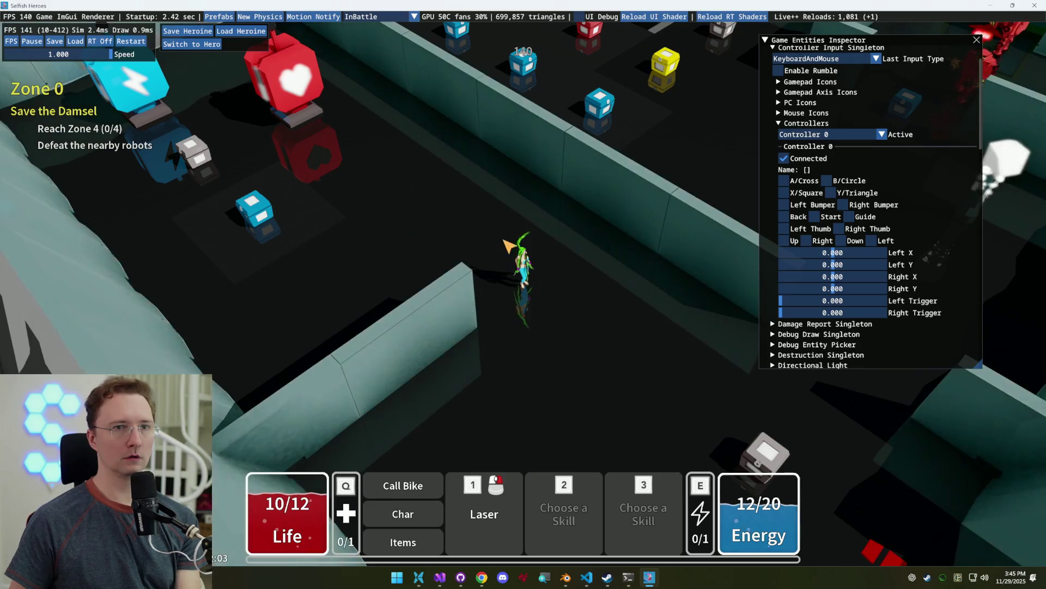
pyautogui.press('w')
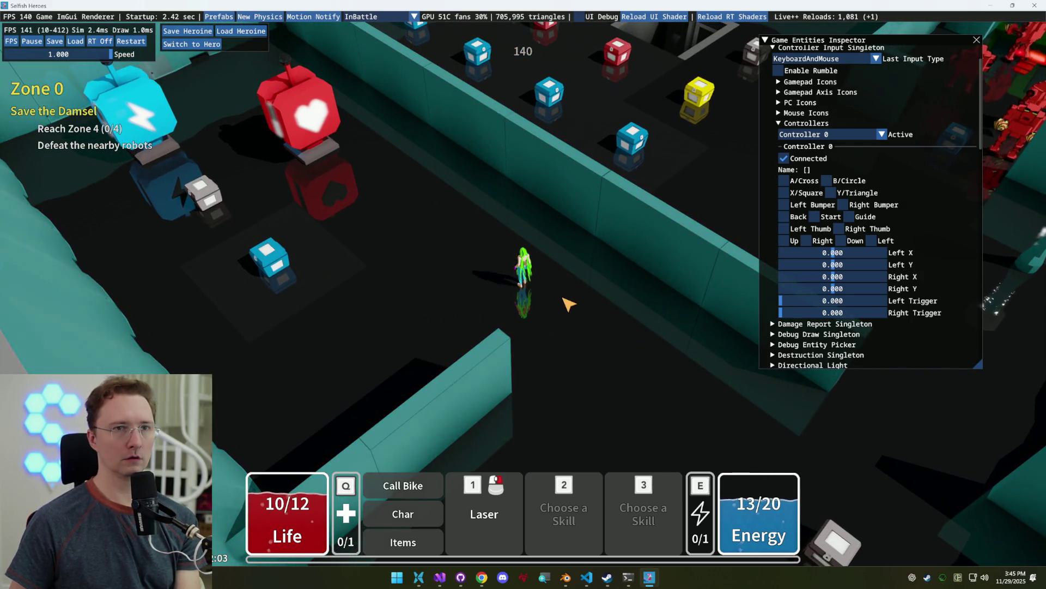
pyautogui.press('w')
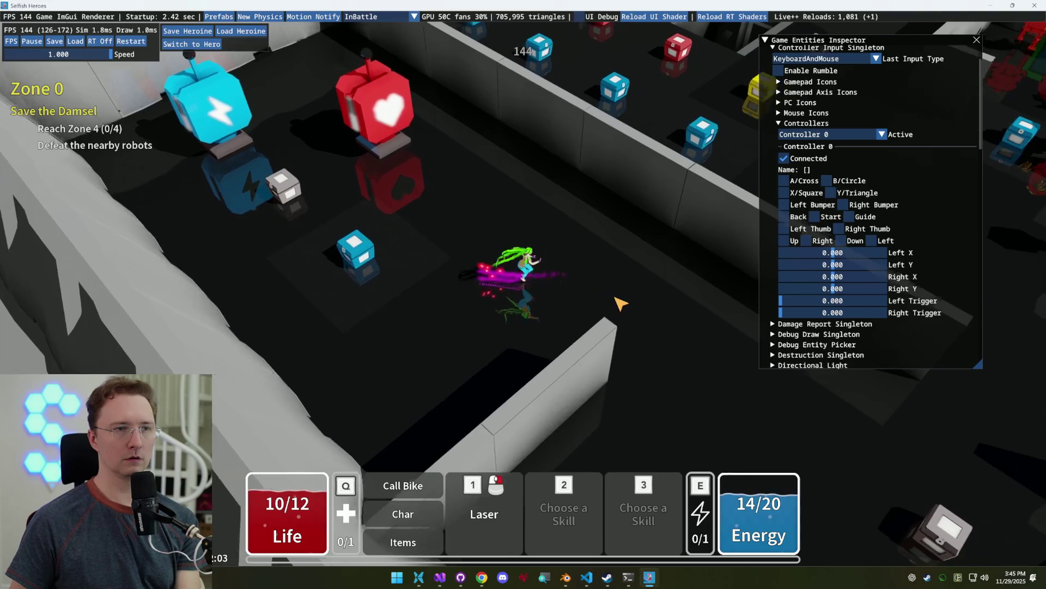
pyautogui.press('d')
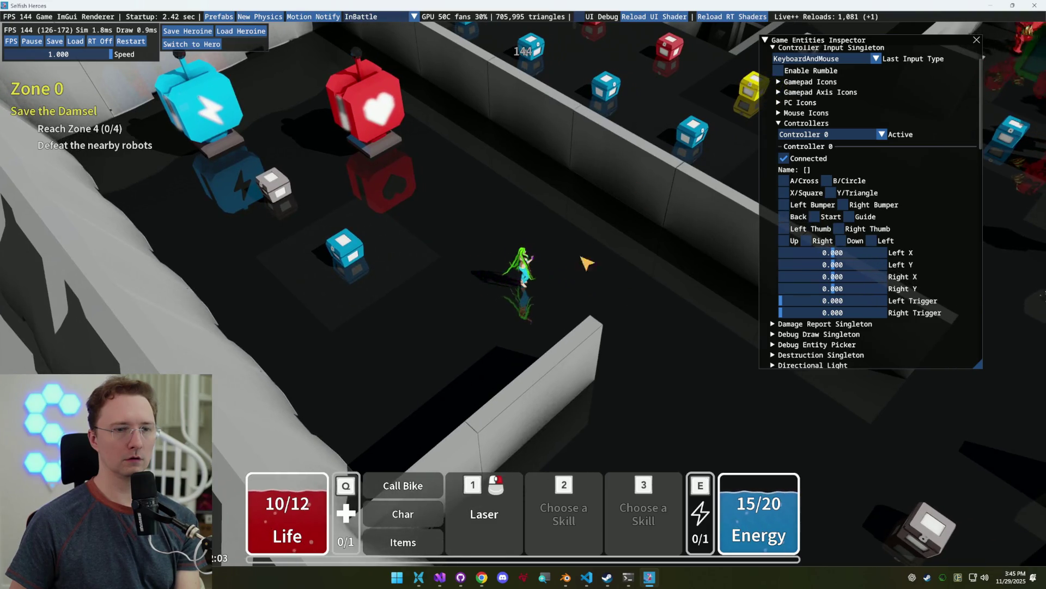
pyautogui.press('d')
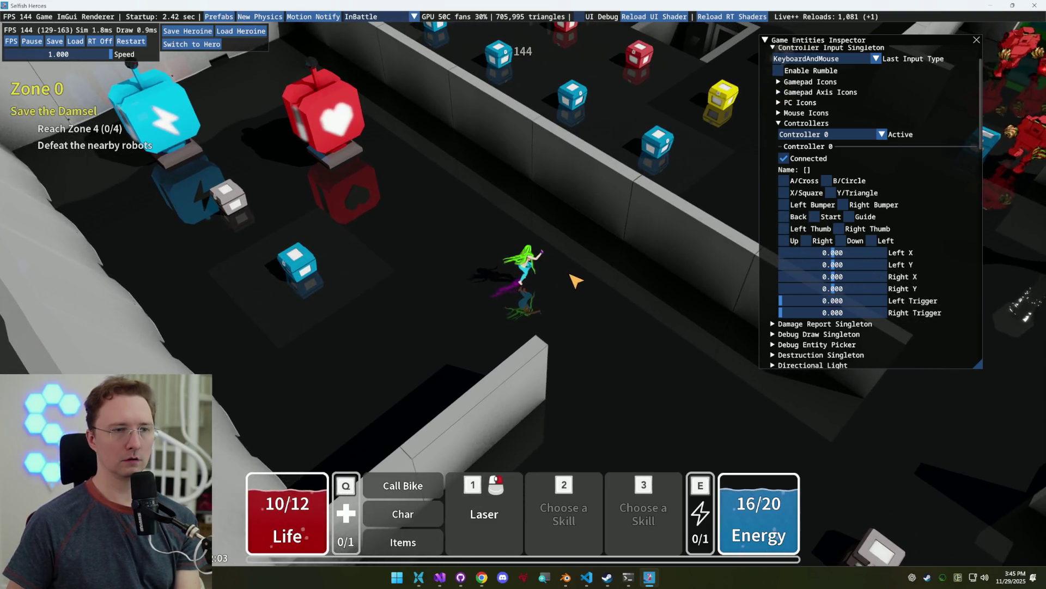
pyautogui.click(439, 576)
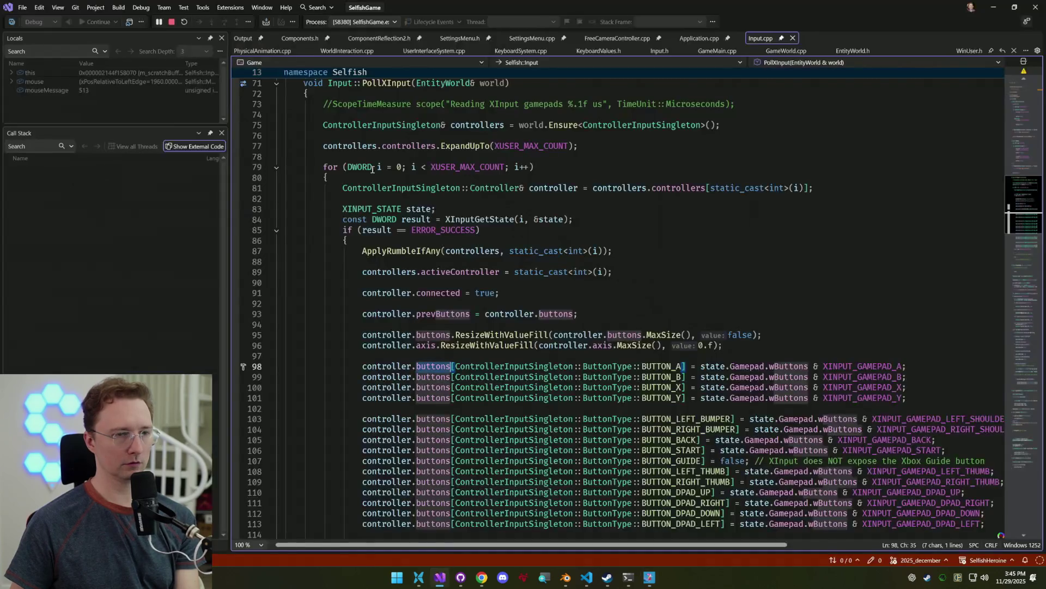
# Stop debugging and rebuild, then aim the laser at the robots in the relaunched game
pyautogui.click(184, 22)
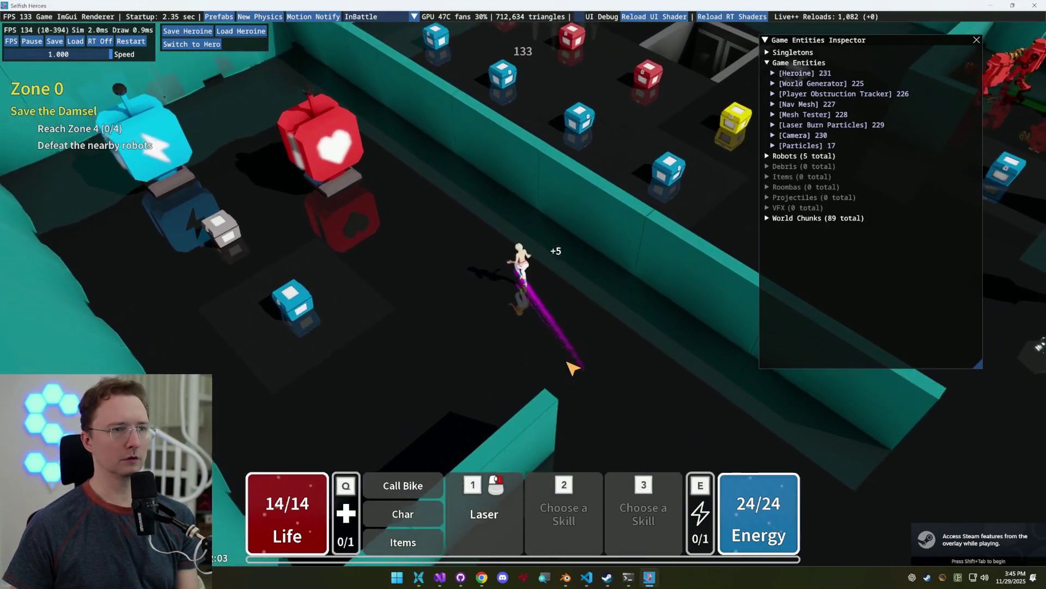
pyautogui.moveTo(572, 368)
pyautogui.mouseDown()
pyautogui.moveTo(491, 315)
pyautogui.moveTo(625, 299)
pyautogui.moveTo(619, 322)
pyautogui.mouseUp()
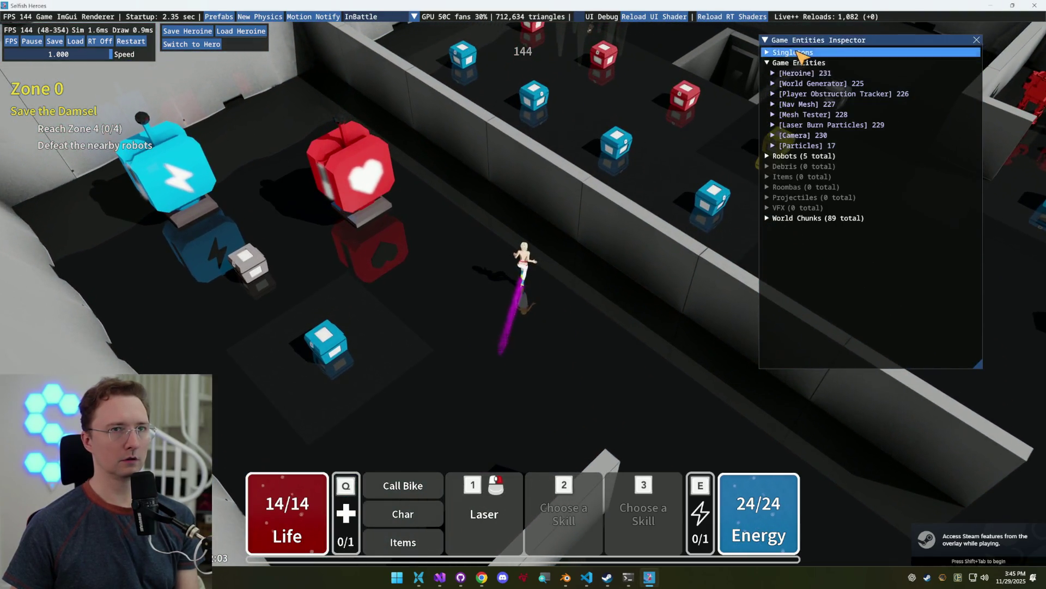
# Expand Singletons > Controller Input Singleton > Controllers to show Controller 0, then return to Visual Studio
pyautogui.click(793, 52)
pyautogui.click(858, 93)
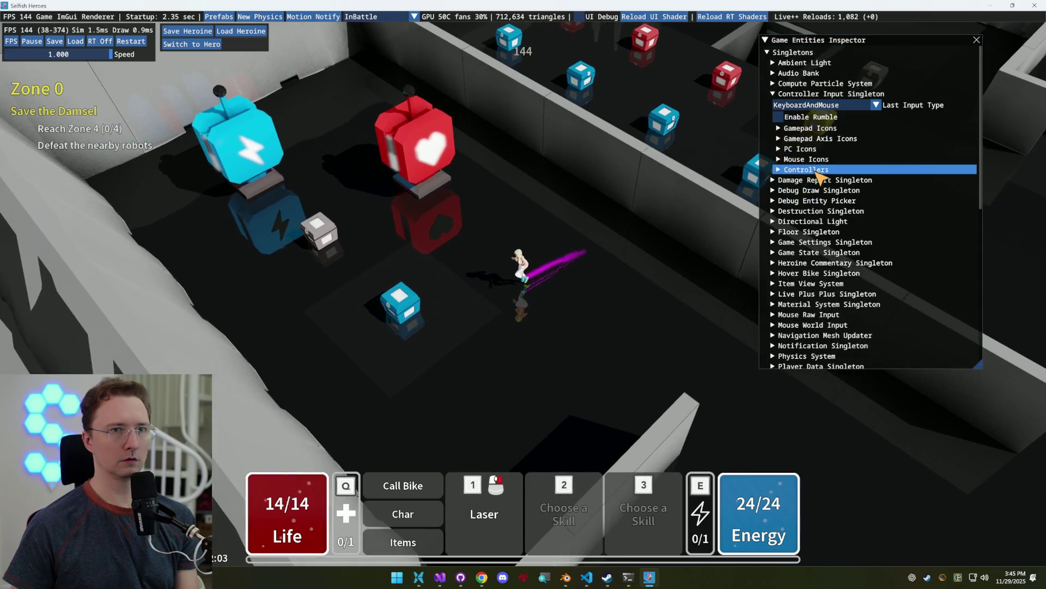
pyautogui.click(807, 170)
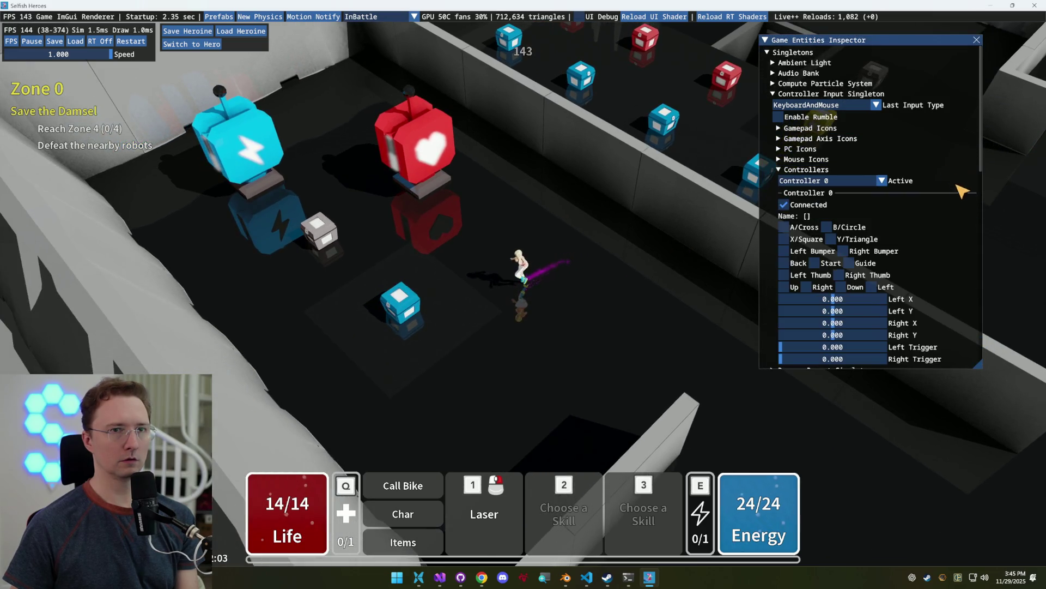
pyautogui.scroll(-2, 794, 267)
pyautogui.press('d')
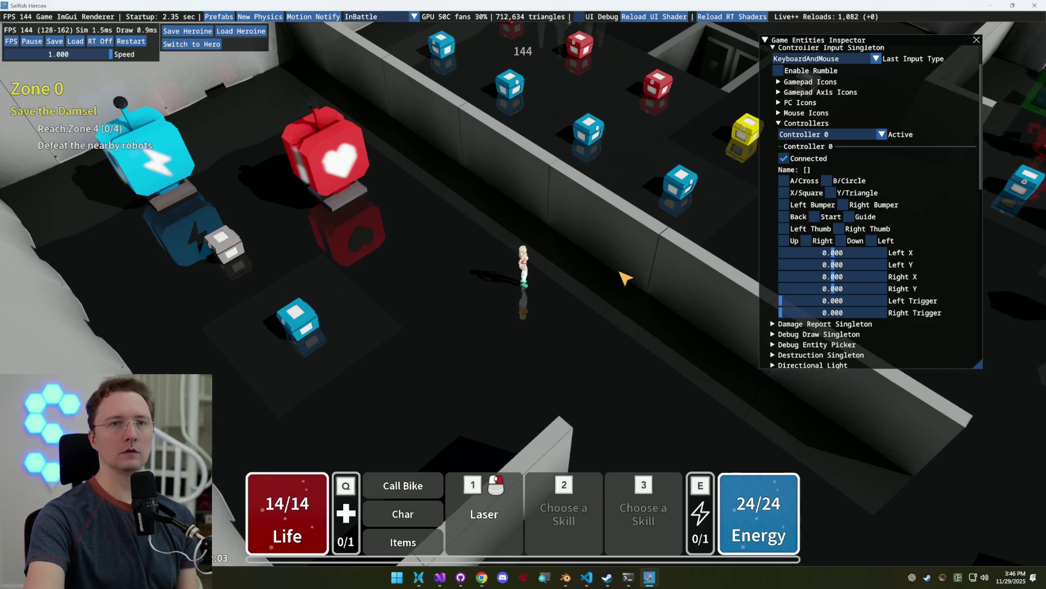
pyautogui.click(440, 576)
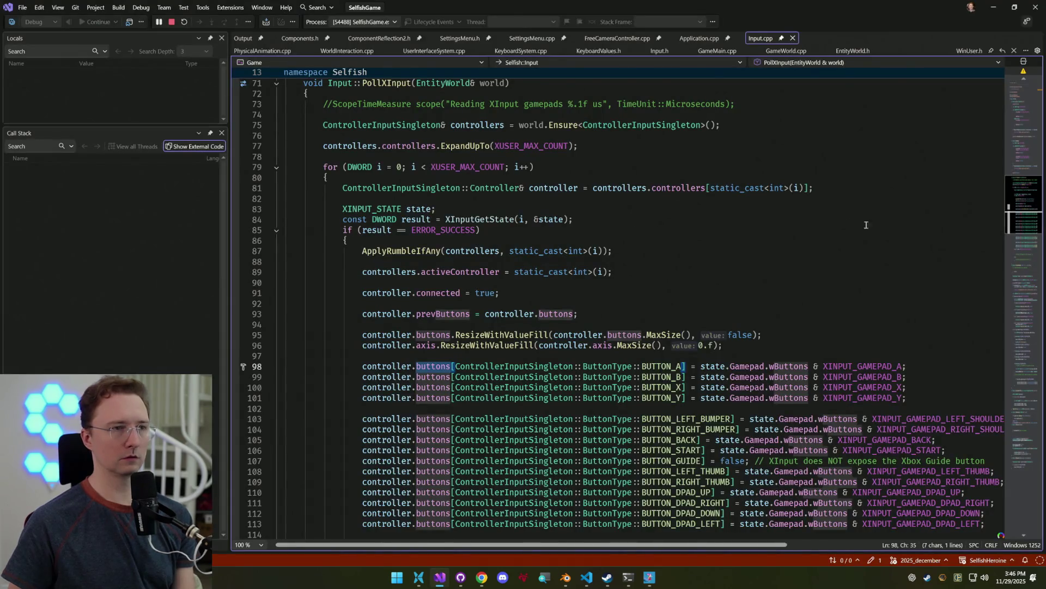
# Select PollXInput in Input.cpp, jump to its call in GameWorld's Update and back, then return to the game
pyautogui.scroll(3, 803, 216)
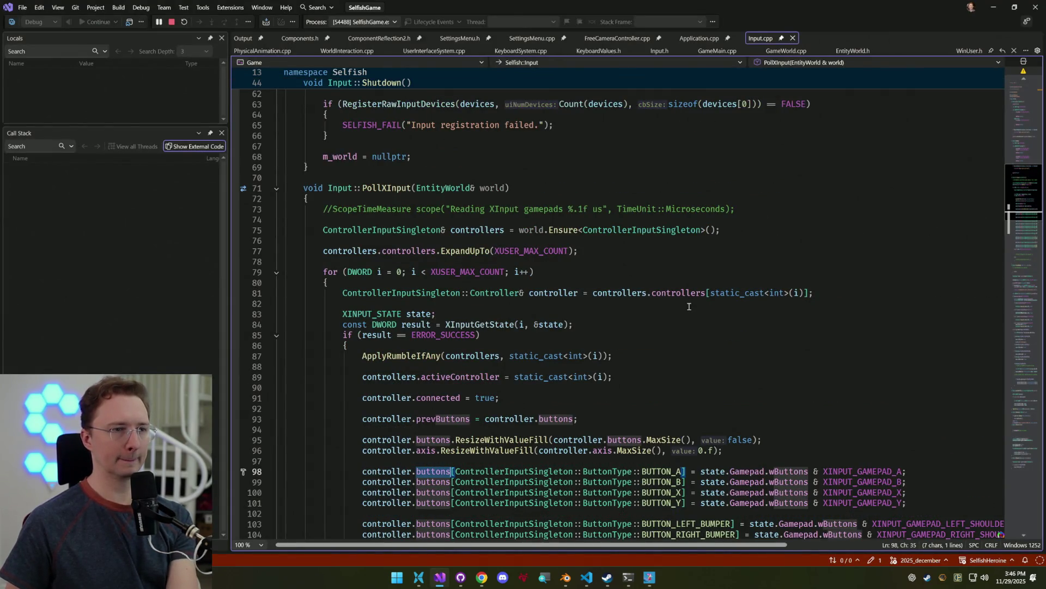
pyautogui.scroll(-4, 689, 306)
pyautogui.scroll(3, 642, 225)
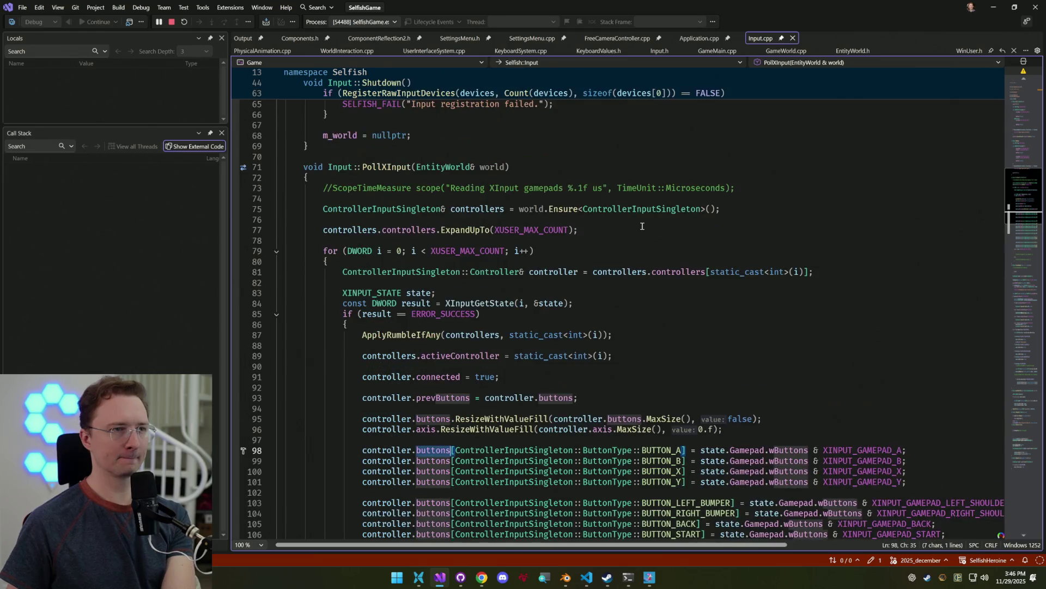
pyautogui.doubleClick(387, 167)
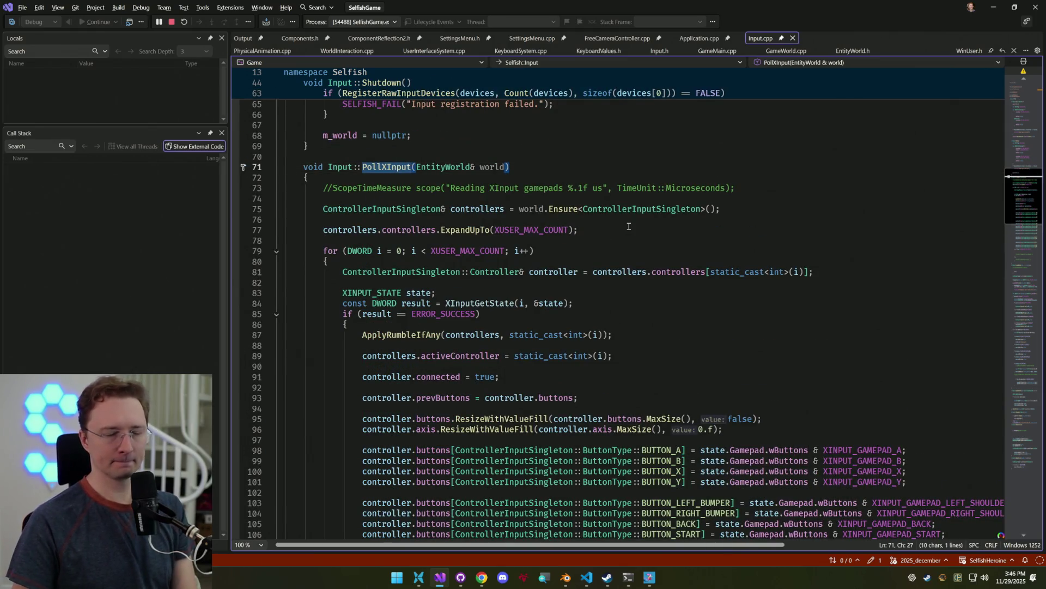
pyautogui.hotkey('ctrl', '-')
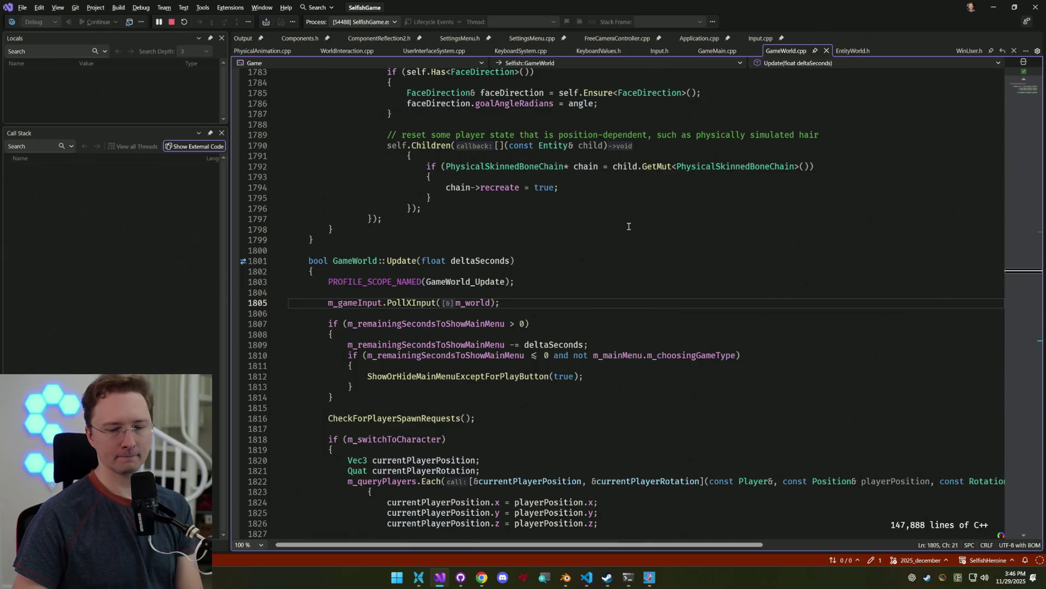
pyautogui.hotkey('ctrl', 'shift', '-')
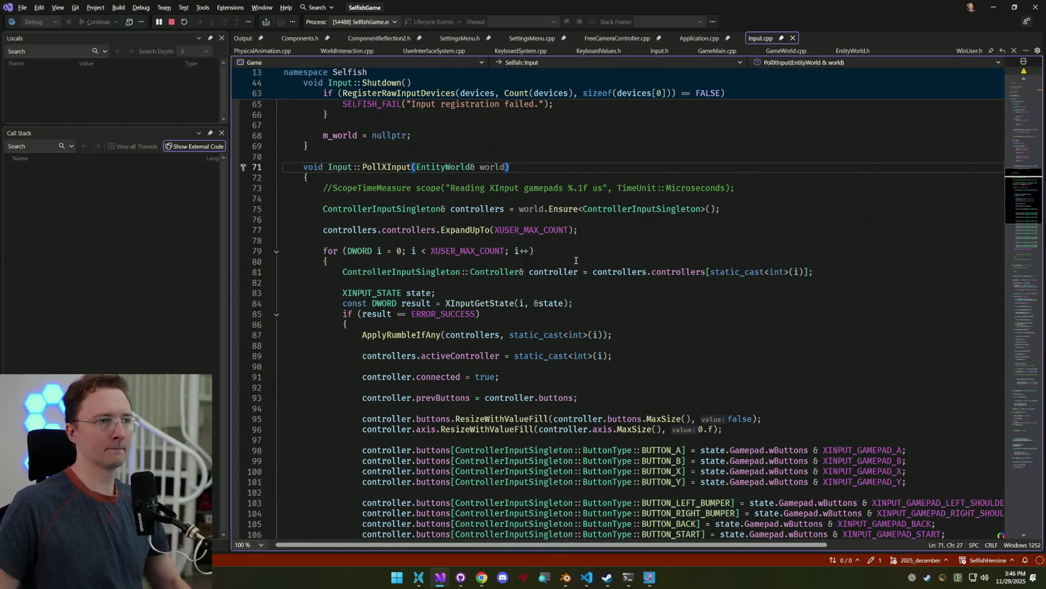
pyautogui.scroll(-10, 668, 266)
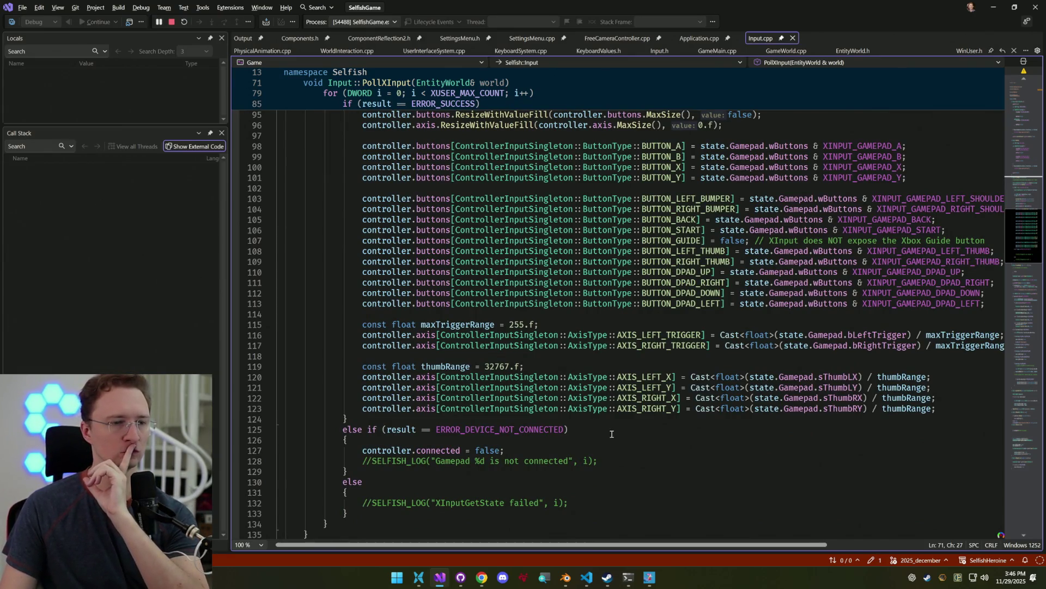
pyautogui.click(650, 578)
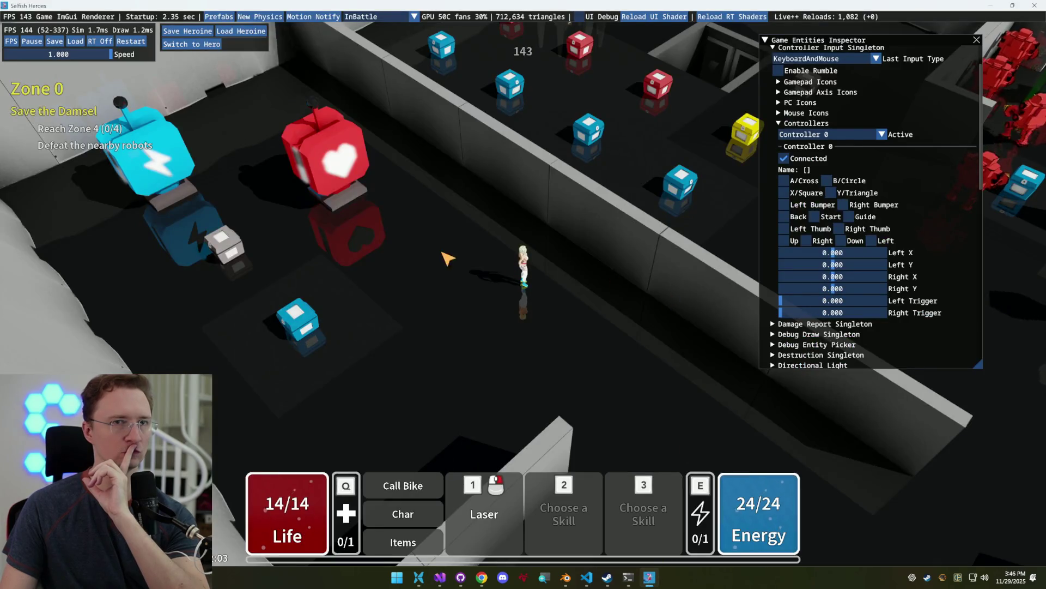
# Dash the hero across the floor with the space key
pyautogui.press('space')
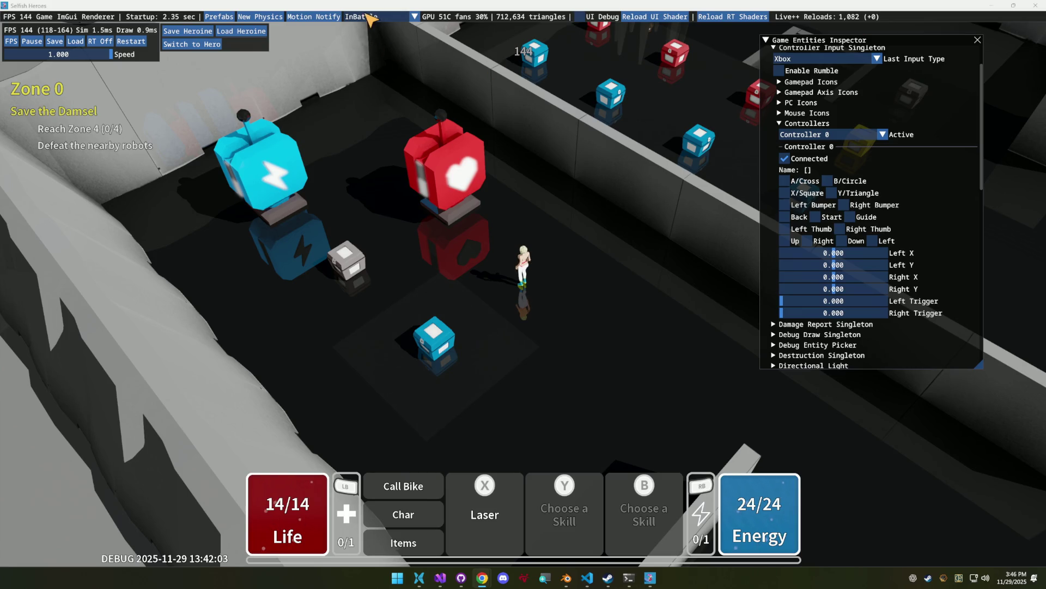
# Set the game state to InMainMenu, collapse the entity inspector, and start a new run as Heroine
pyautogui.click(367, 16)
pyautogui.click(376, 29)
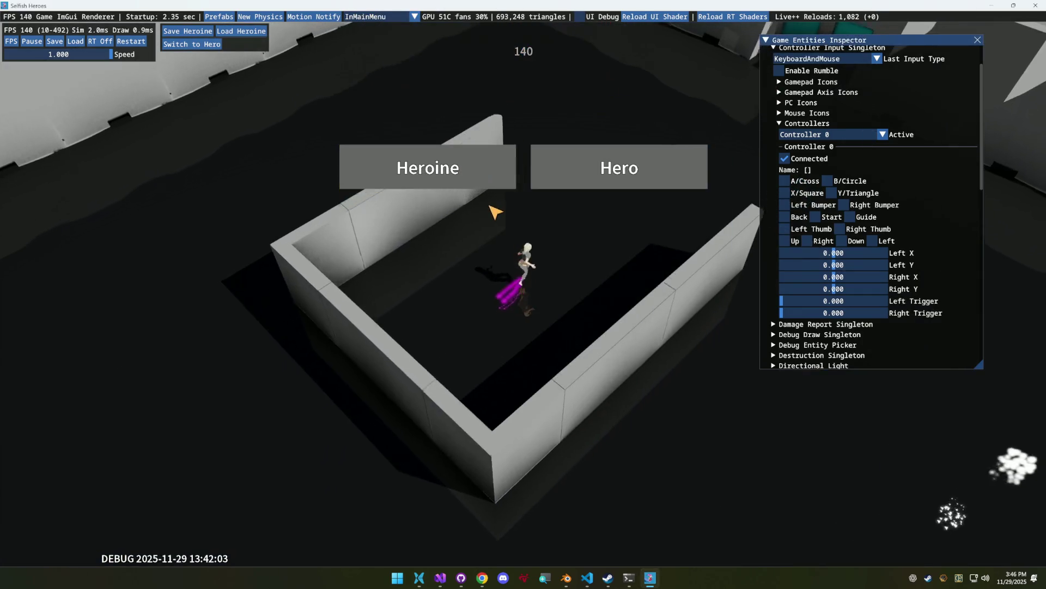
pyautogui.moveTo(803, 44); pyautogui.dragTo(827, 37)
pyautogui.doubleClick(827, 38)
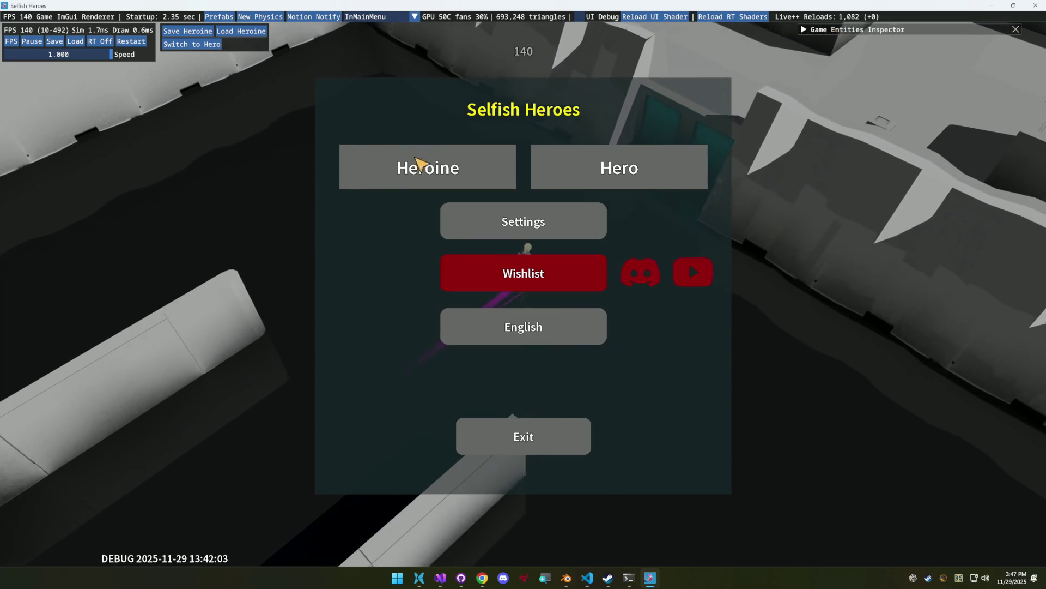
pyautogui.click(376, 174)
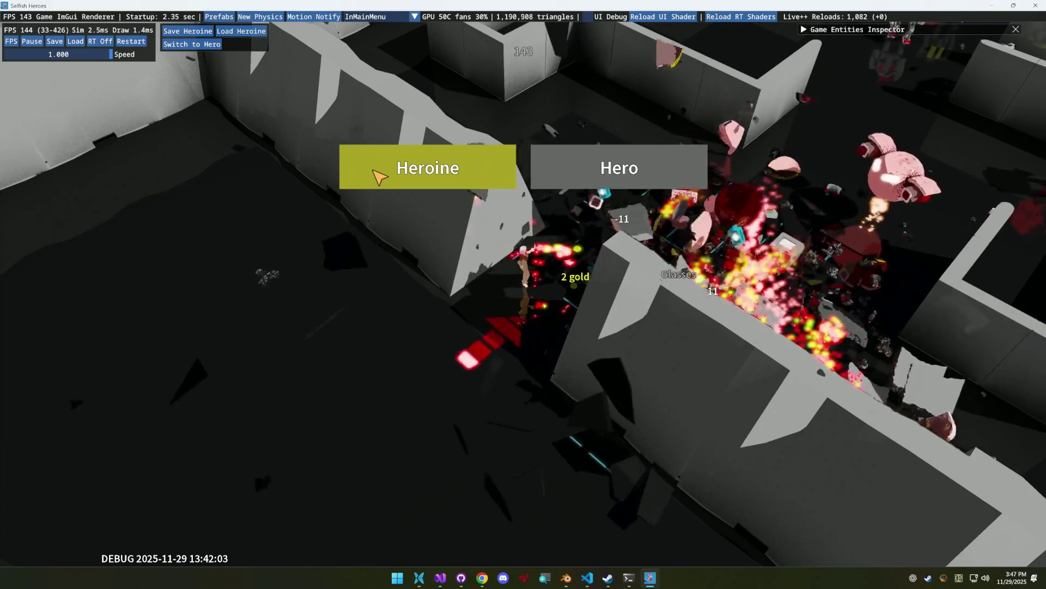
pyautogui.click(376, 174)
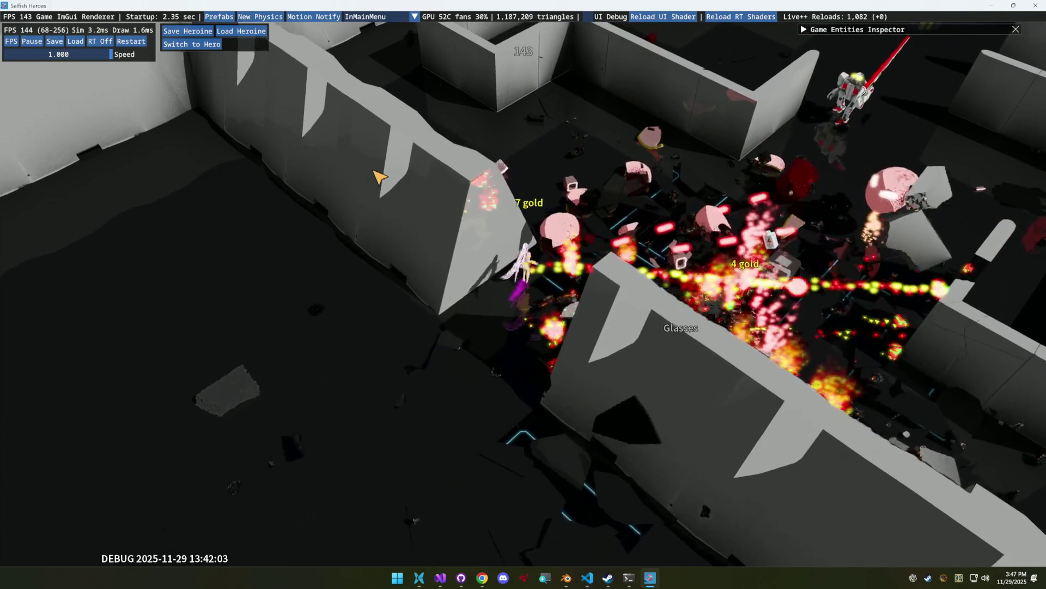